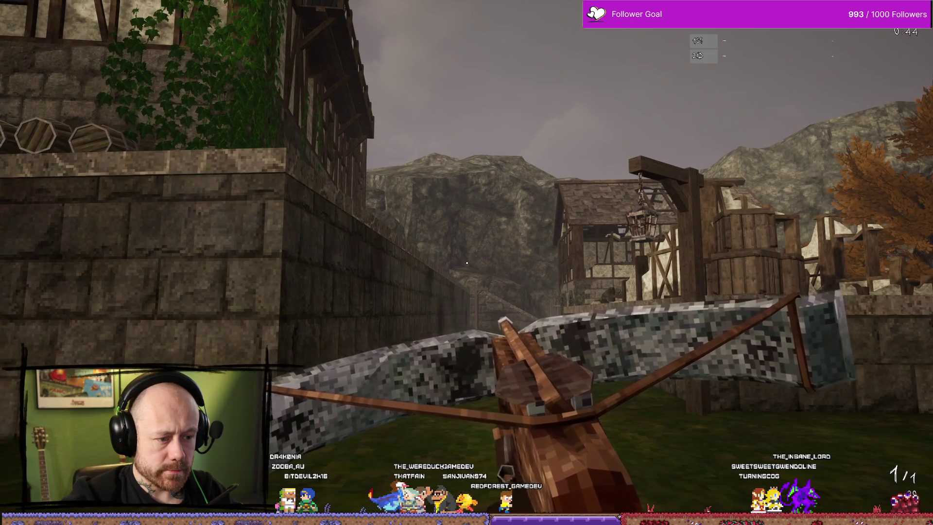
Step: Walk the crossbow to the end of the alley, then stop the play session
key(w)
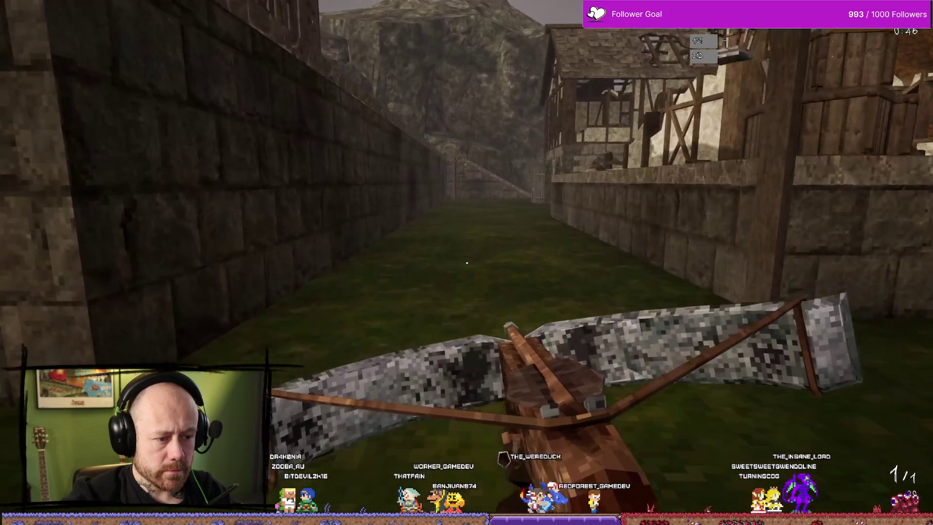
key(w)
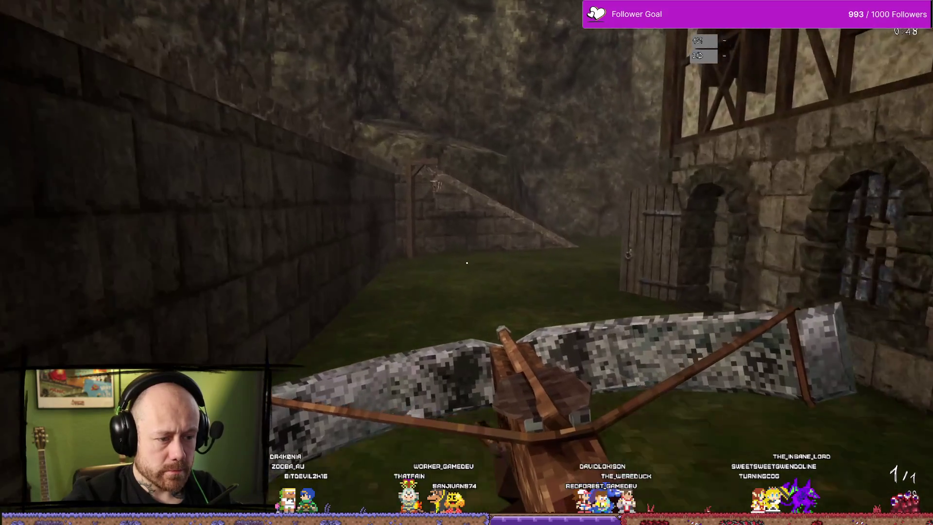
key(Escape)
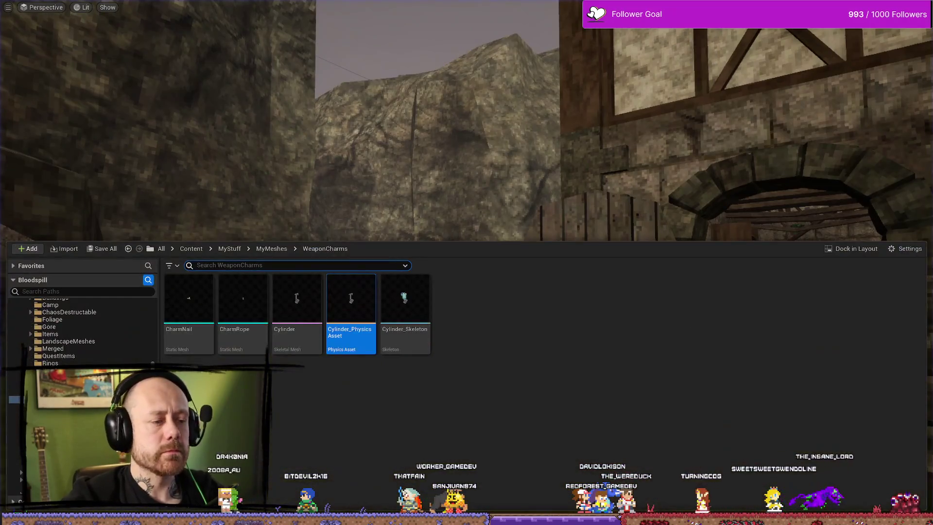
Step: Switch over to the Blender file with the rigged charm
key(alt+Tab)
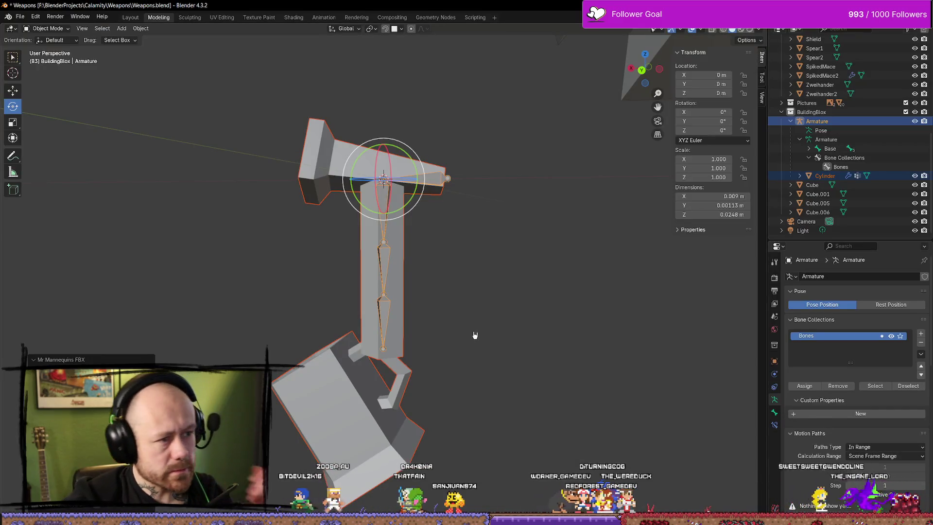
Step: Select the Cylinder mesh and enter Edit Mode with all its geometry selected
click(465, 237)
click(396, 174)
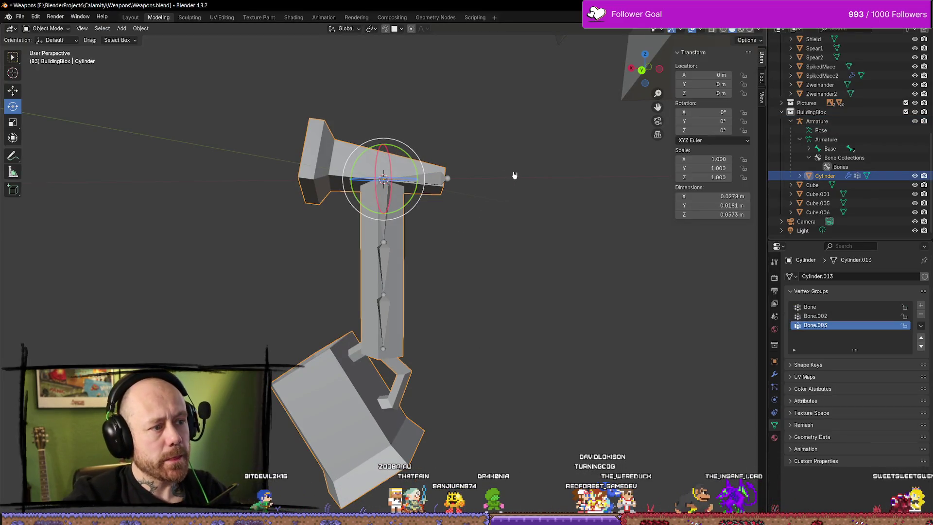
click(444, 267)
click(391, 229)
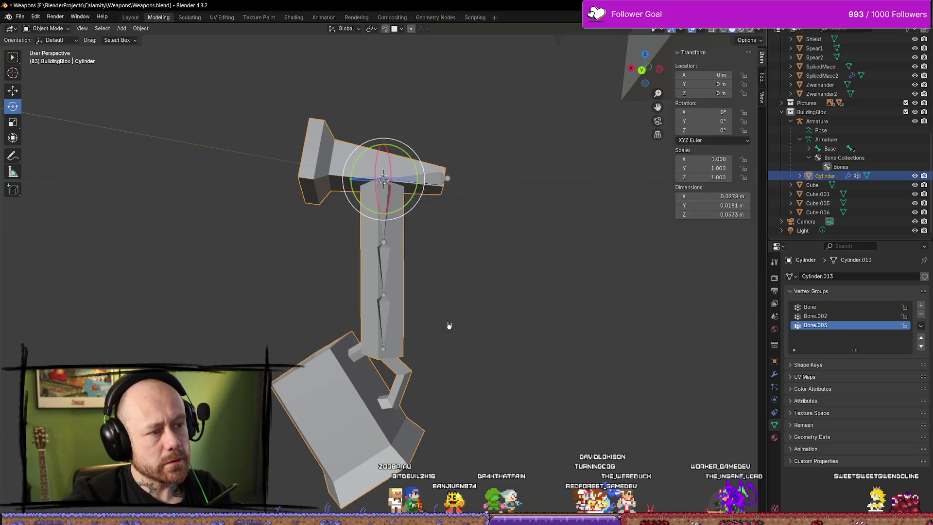
click(448, 326)
click(416, 191)
key(Tab)
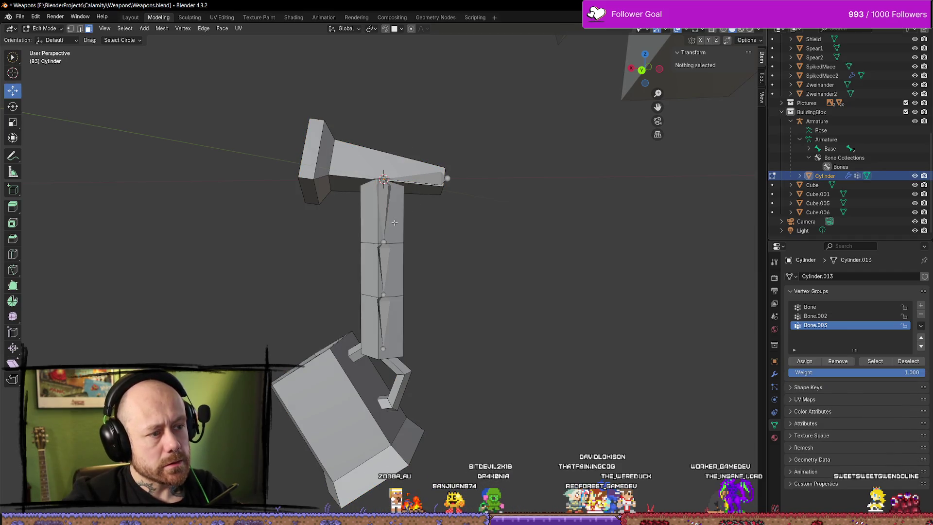
key(a)
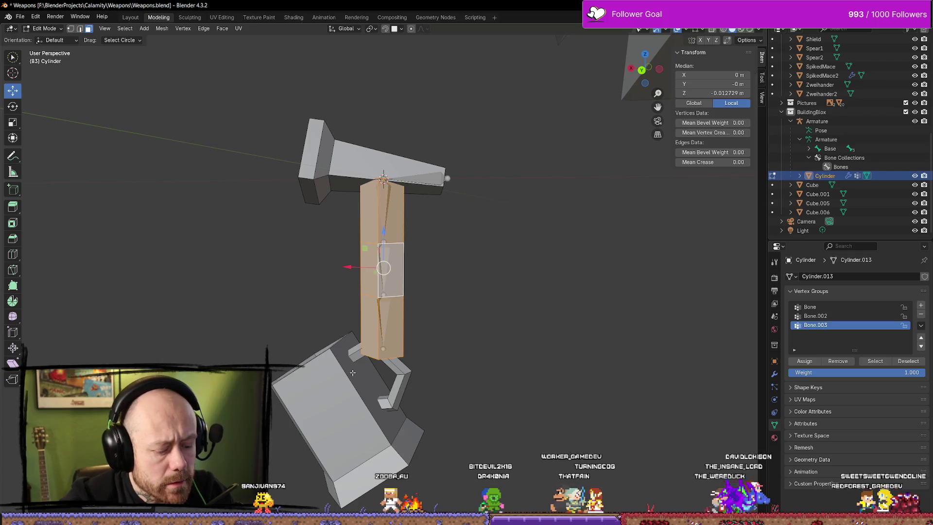
Step: Select the mesh's lower block and slightly adjust its transform
key(l)
key(g)
key(x)
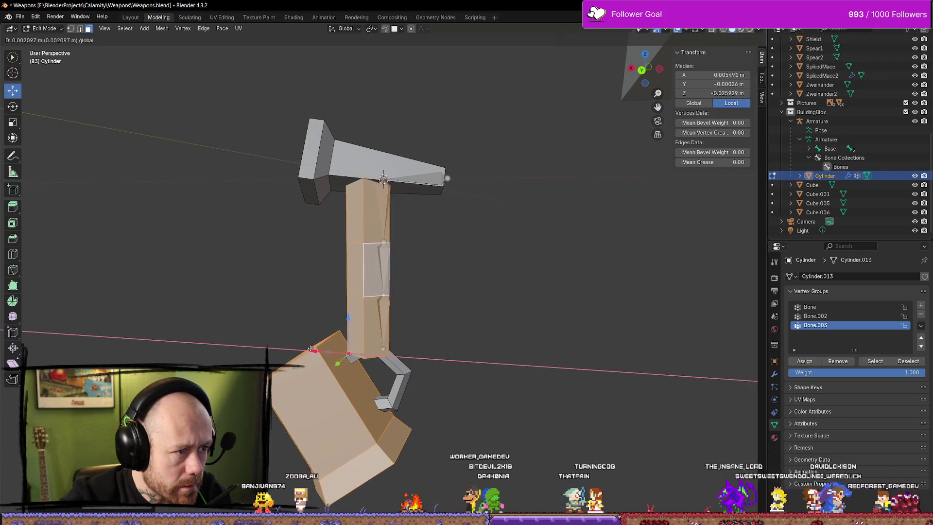
key(Escape)
key(r)
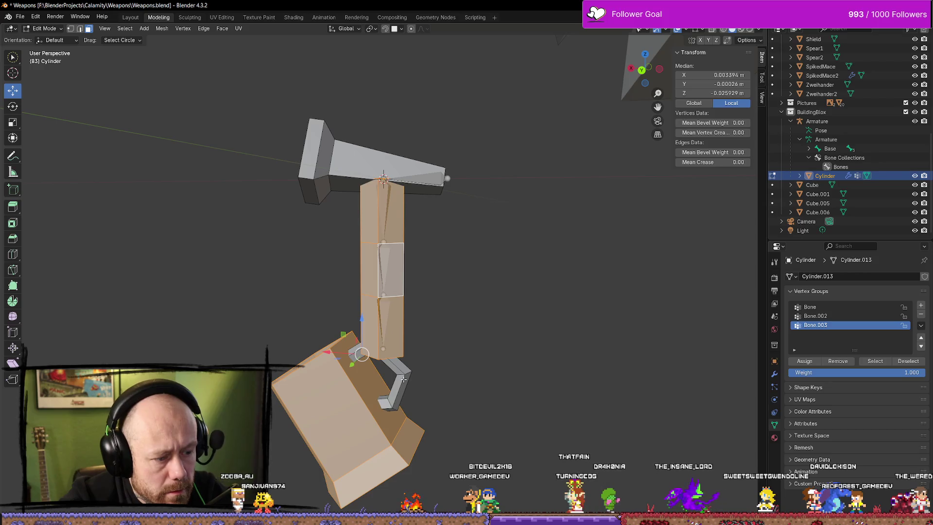
click(384, 302)
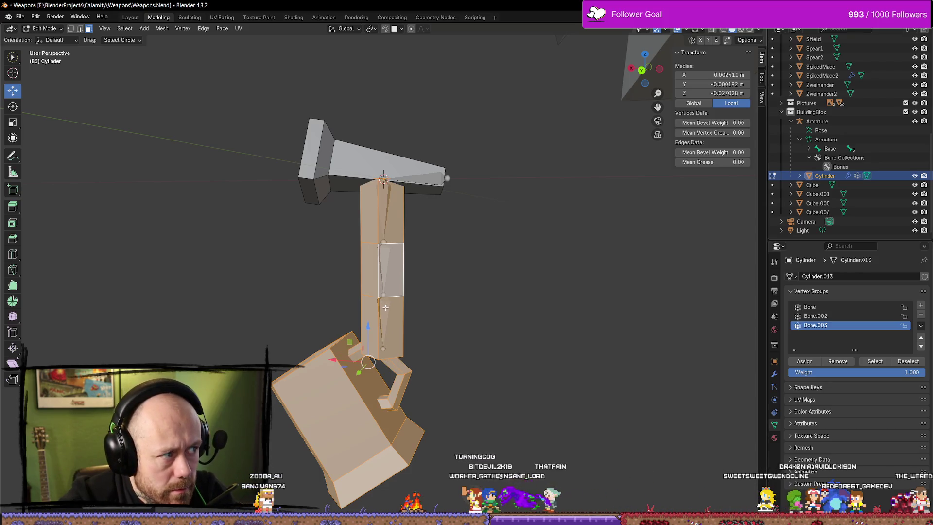
Step: Slide the lower box and vertical shaft along X, making the mesh 0.031 m wide in X
click(391, 330)
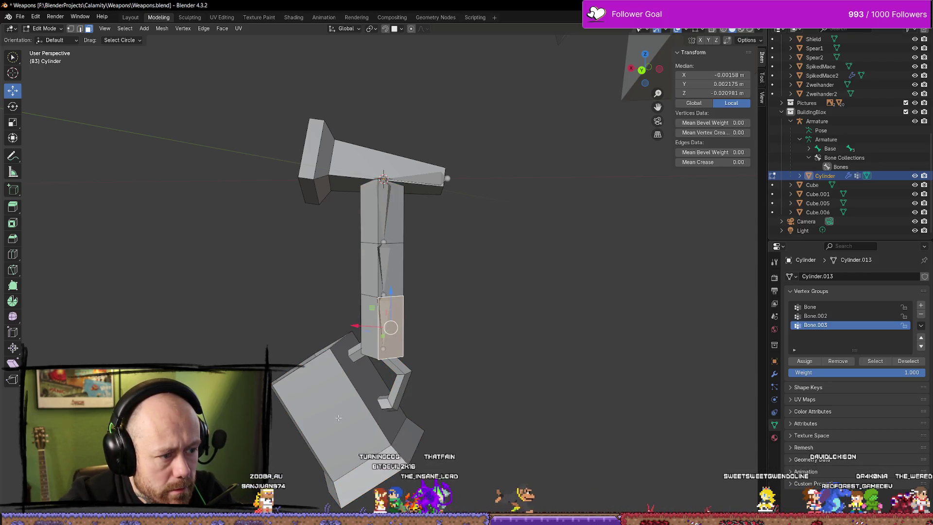
click(386, 415)
key(l)
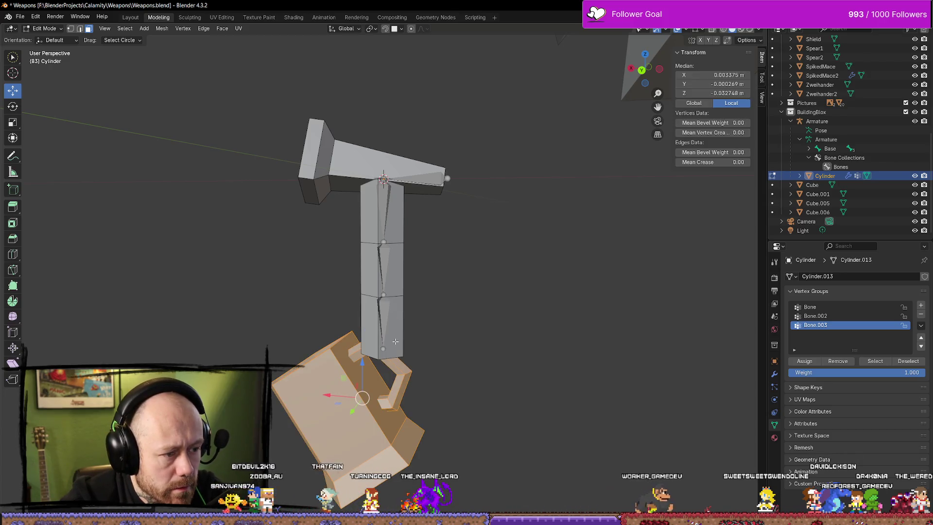
key(l)
key(g)
key(x)
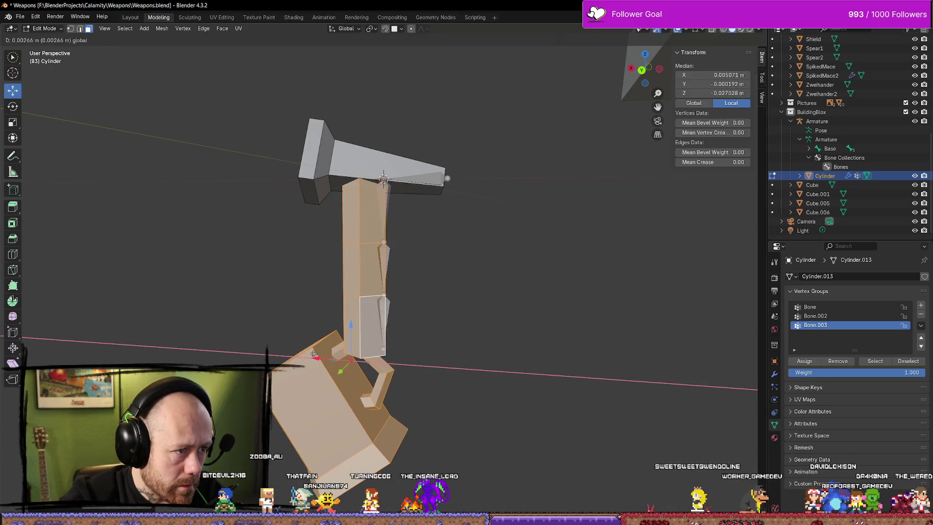
click(310, 353)
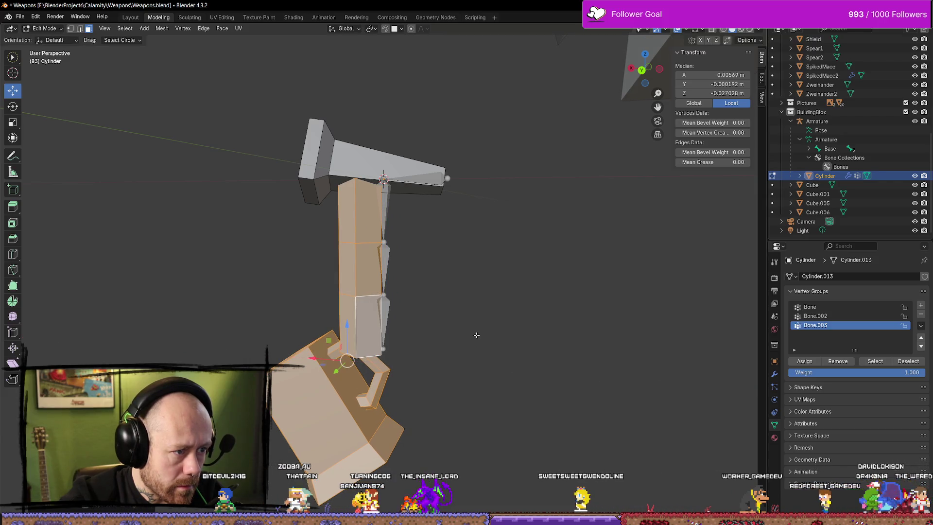
key(Tab)
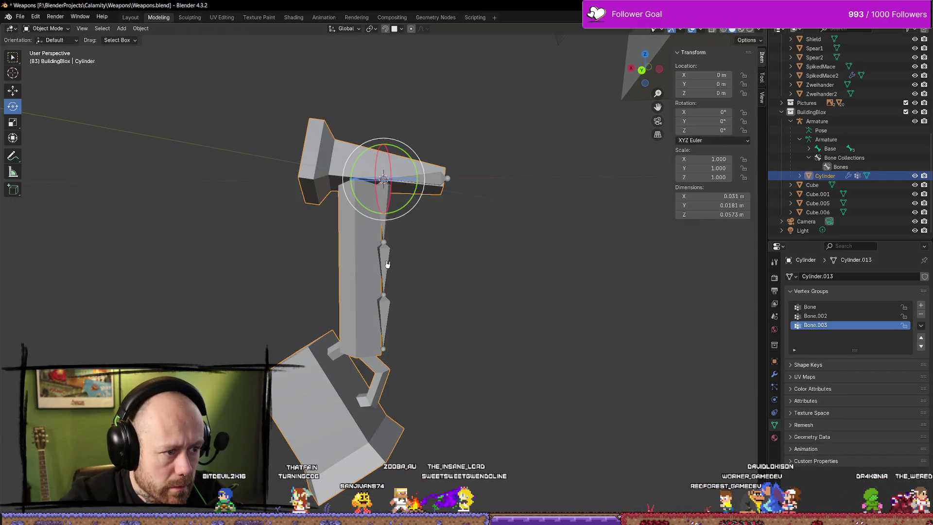
click(386, 214)
key(Tab)
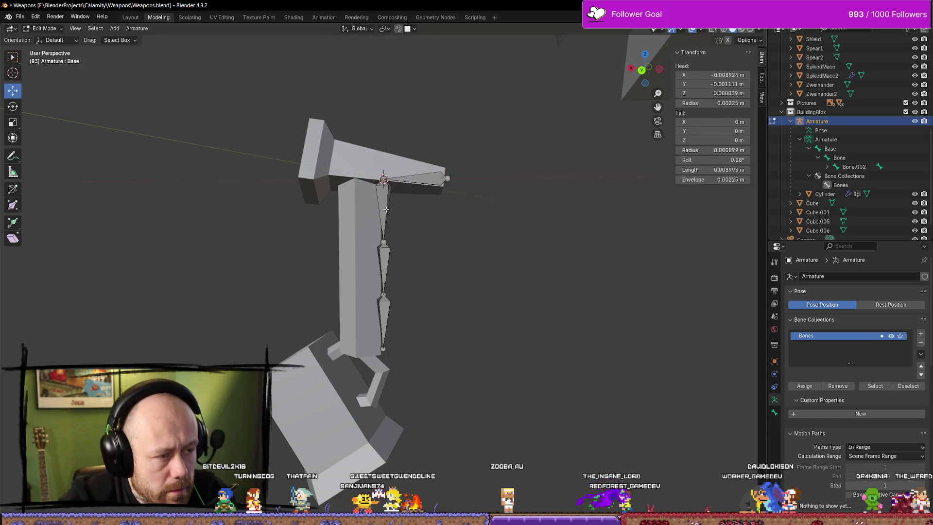
Step: Select Bone, Bone.002 and Bone.003 and slide them left along X into the shaft
key(a)
key(alt+a)
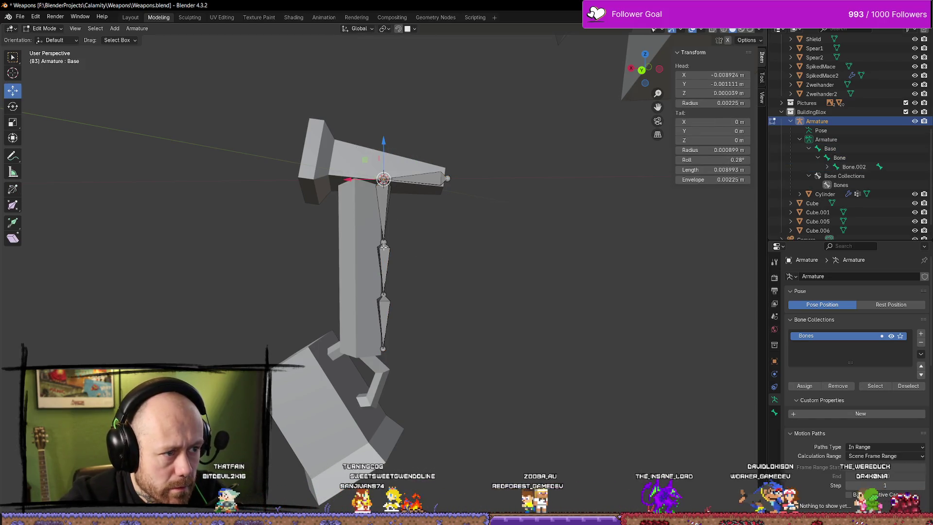
click(383, 209)
shift+click(383, 272)
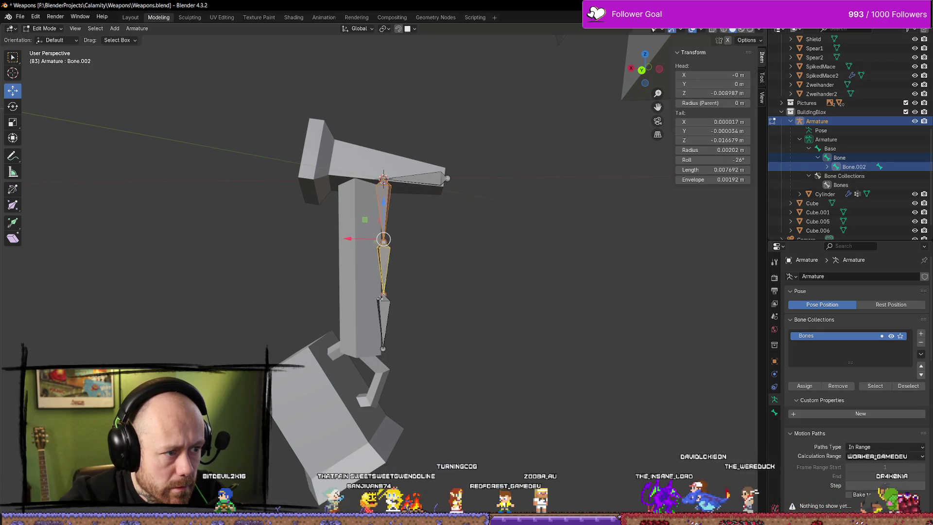
shift+click(383, 313)
drag(349, 269, 322, 258)
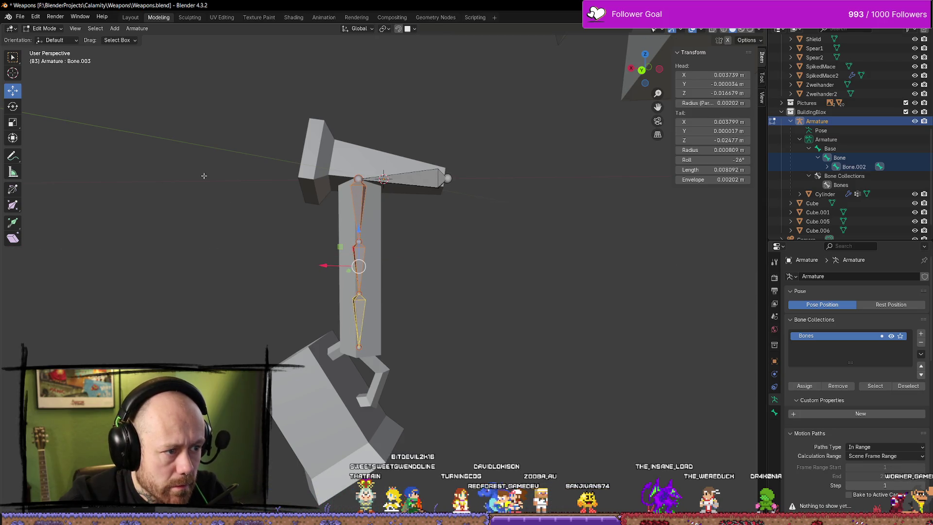
click(18, 17)
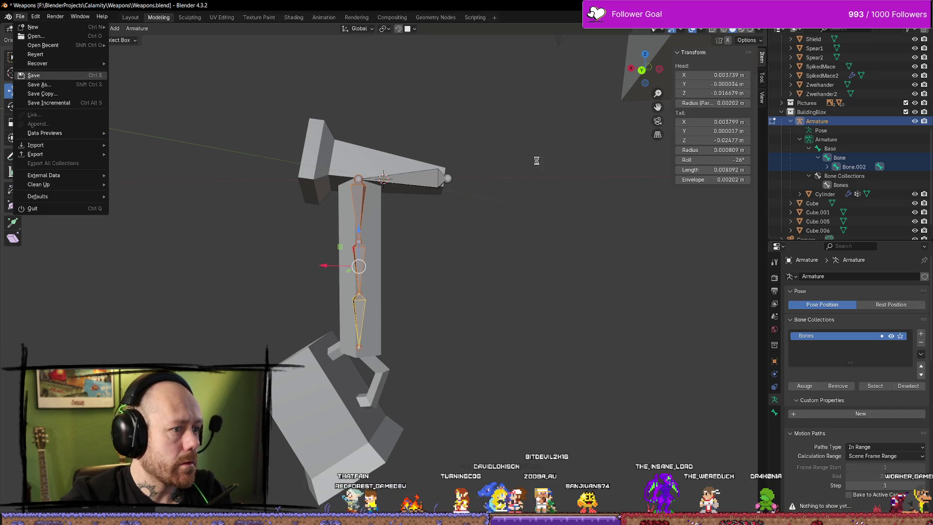
Step: Save the blend file and export Cylinder with its Armature using Mr Mannequins FBX export
key(ctrl+Tab)
click(394, 155)
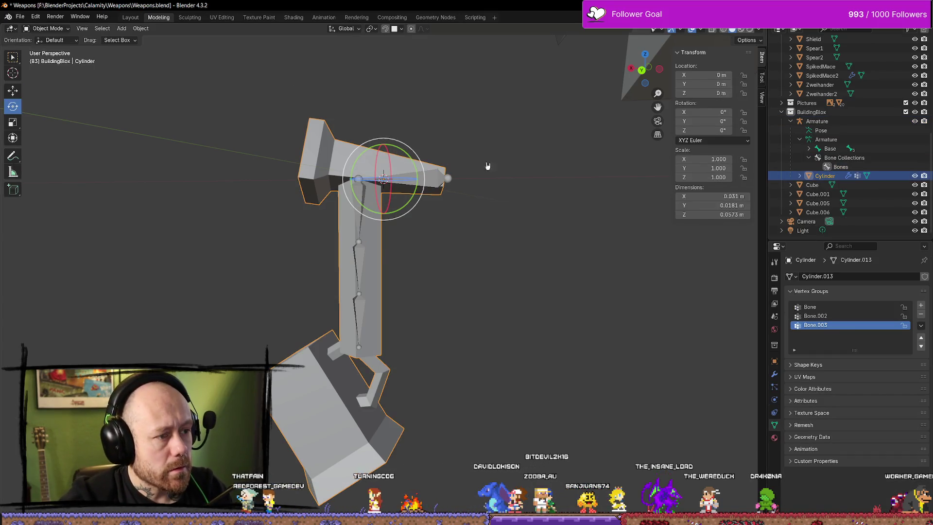
shift+click(367, 272)
right_click(360, 266)
click(358, 264)
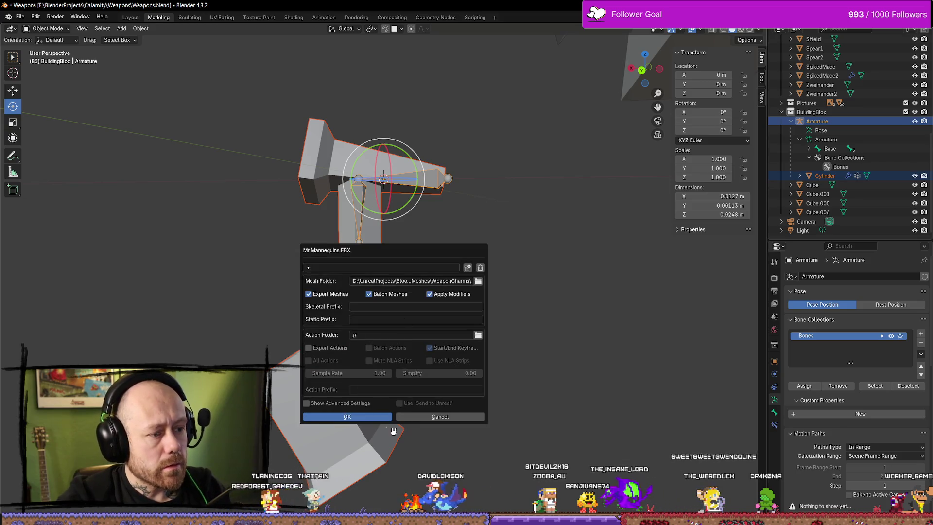
click(348, 416)
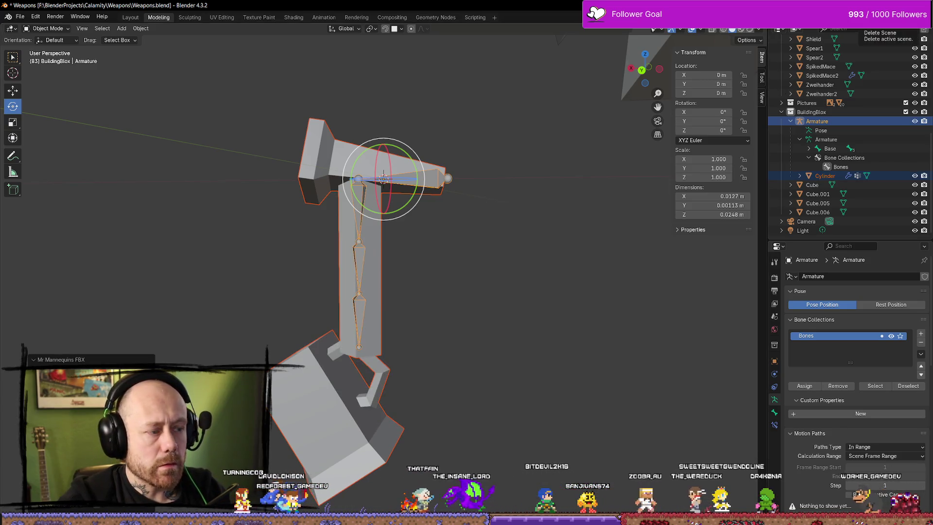
key(alt+Tab)
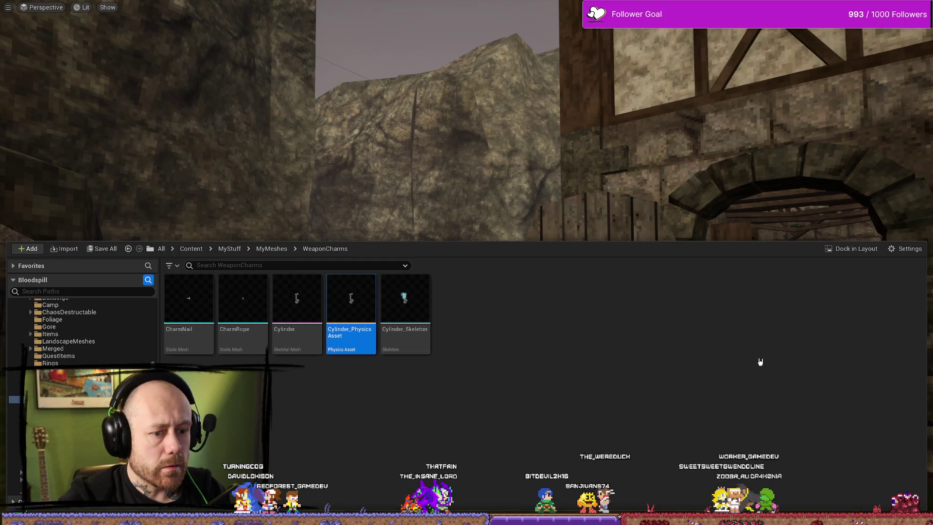
Step: Reimport the changed Cylinder asset and start a play session, choosing the weapon
click(849, 498)
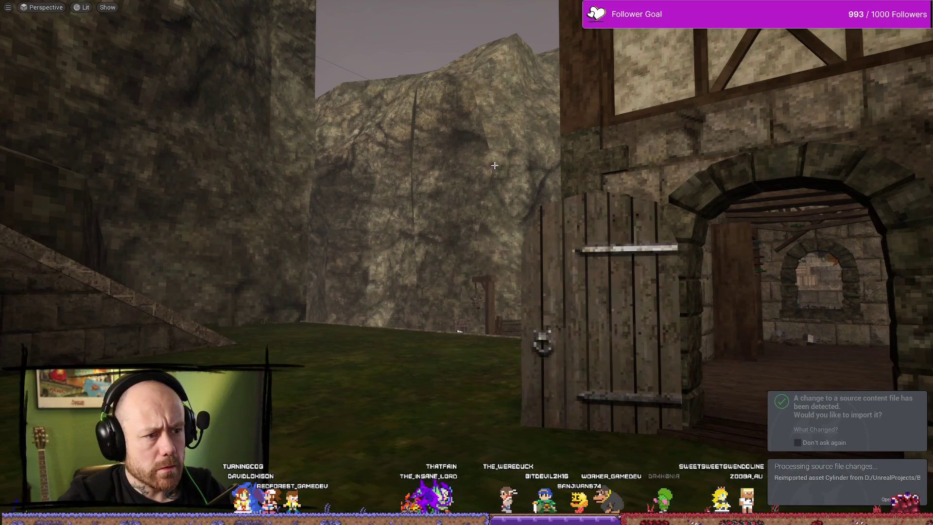
key(alt+p)
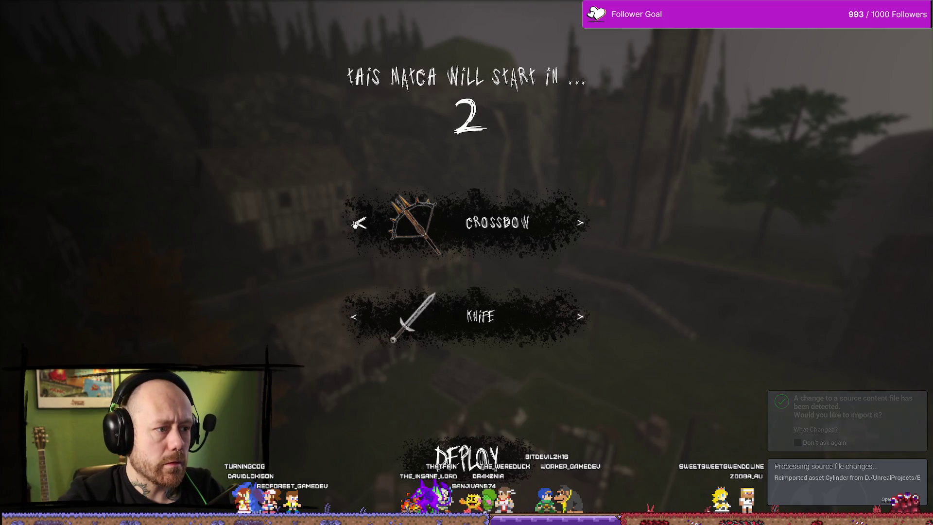
click(358, 223)
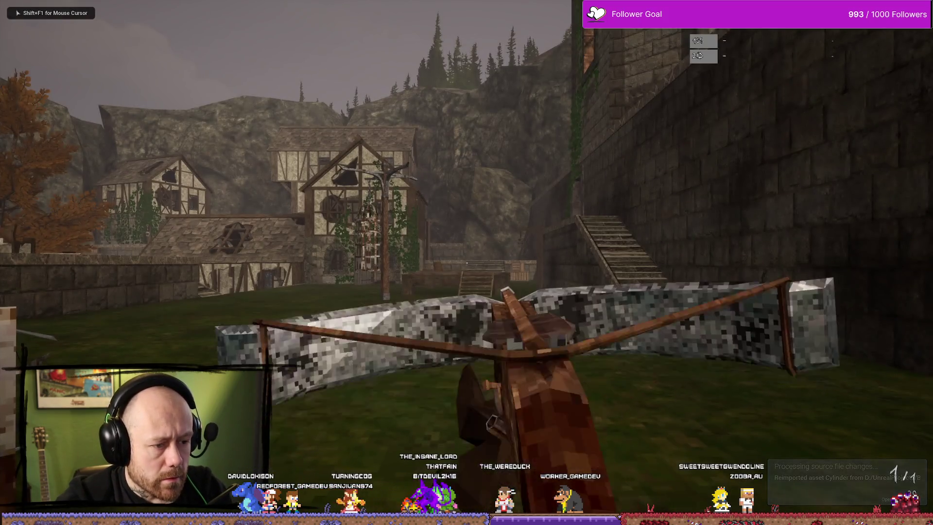
Step: Walk around the village courtyard, swinging the view side to side to watch the charm
key(w)
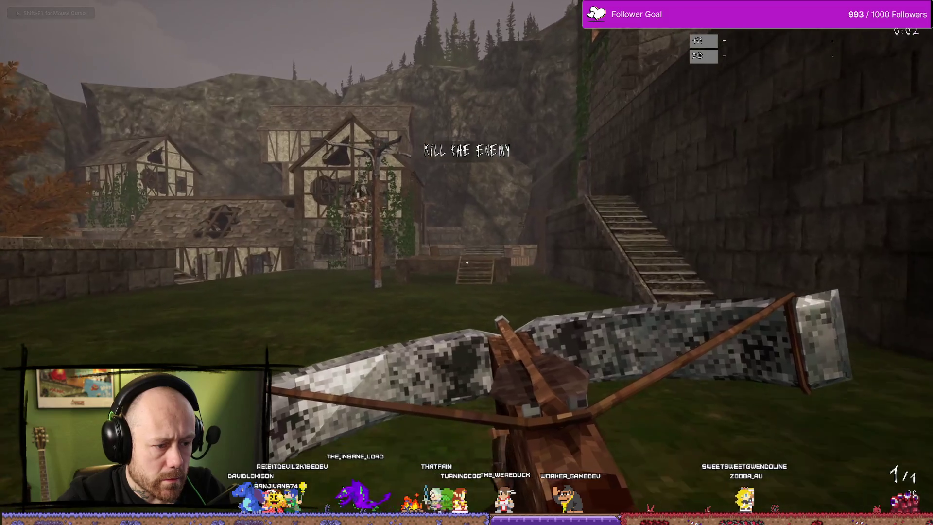
key(w)
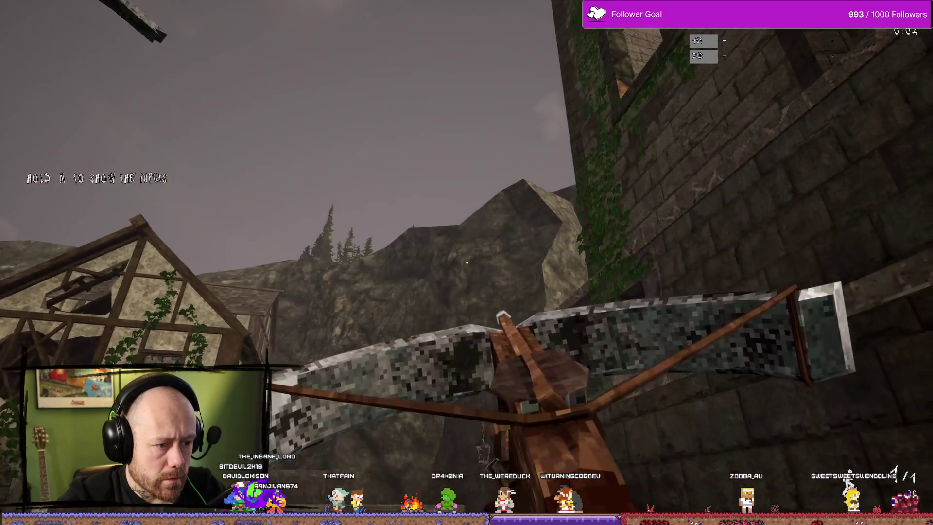
key(w)
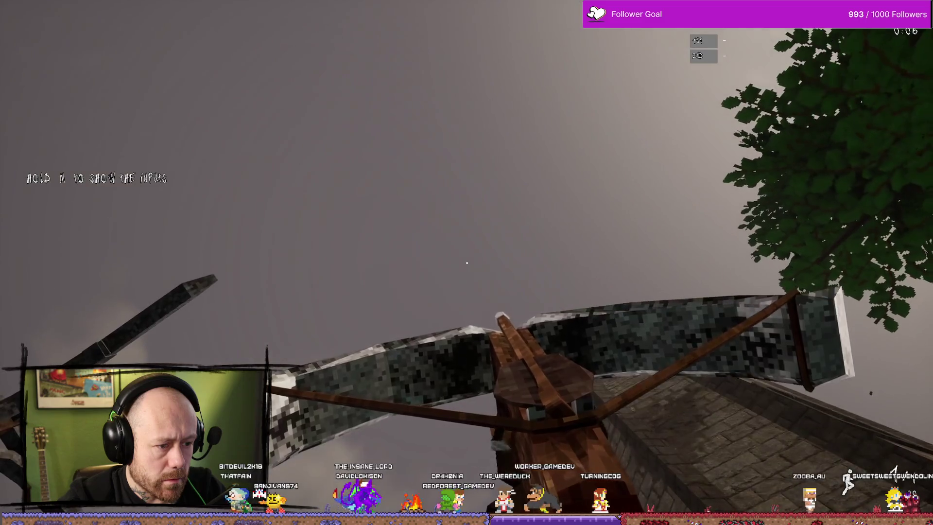
key(w)
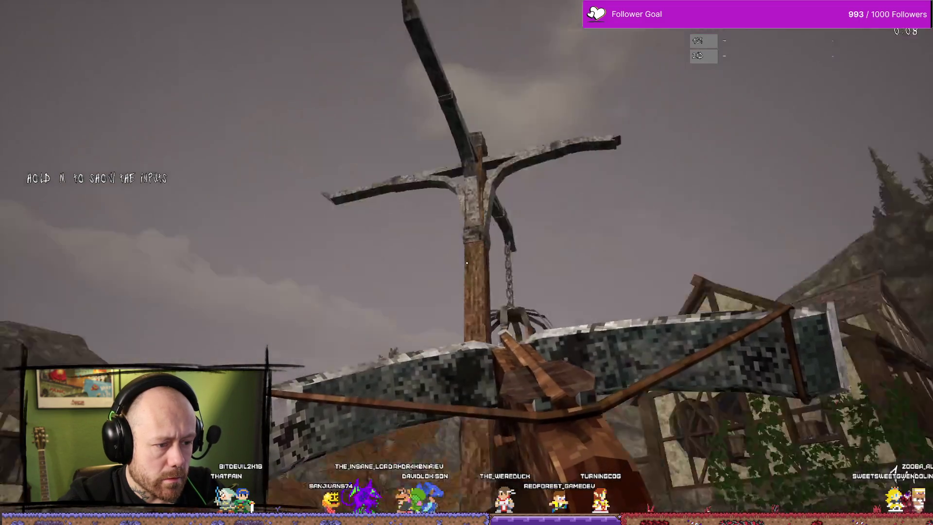
key(s)
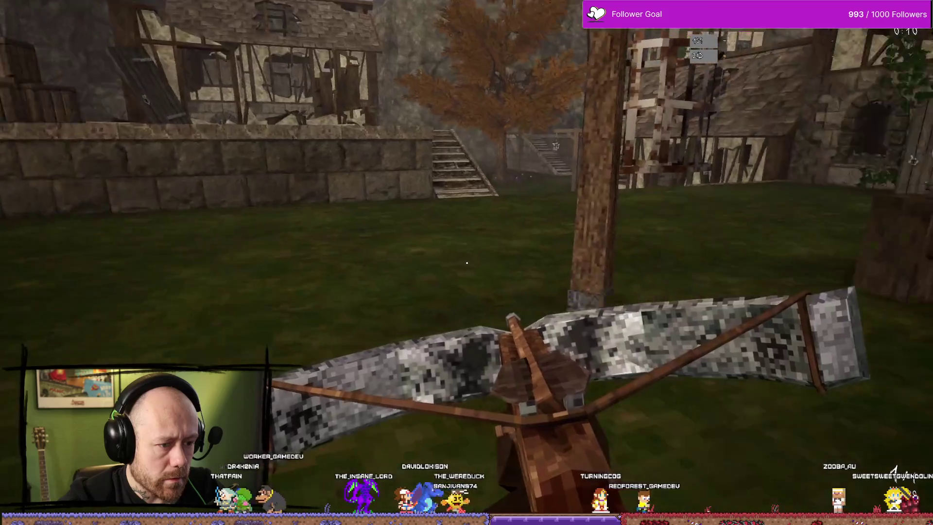
key(d)
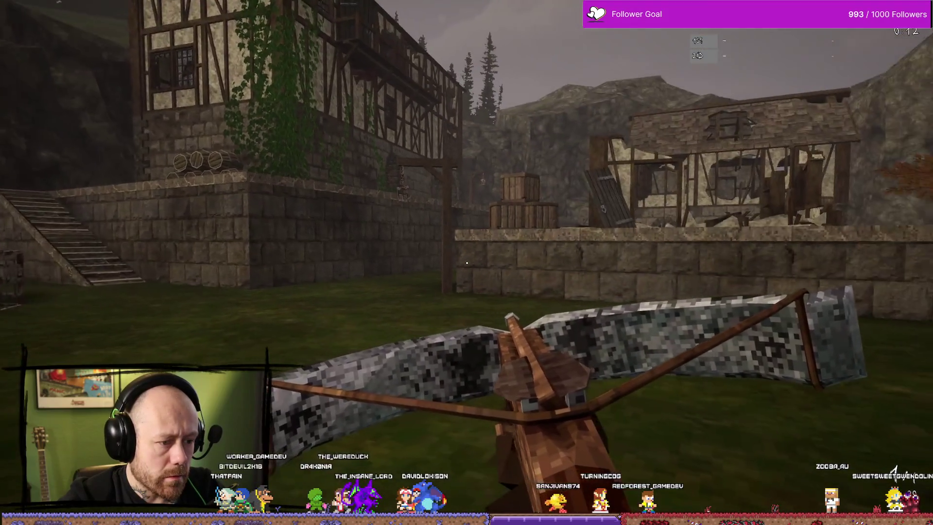
key(a)
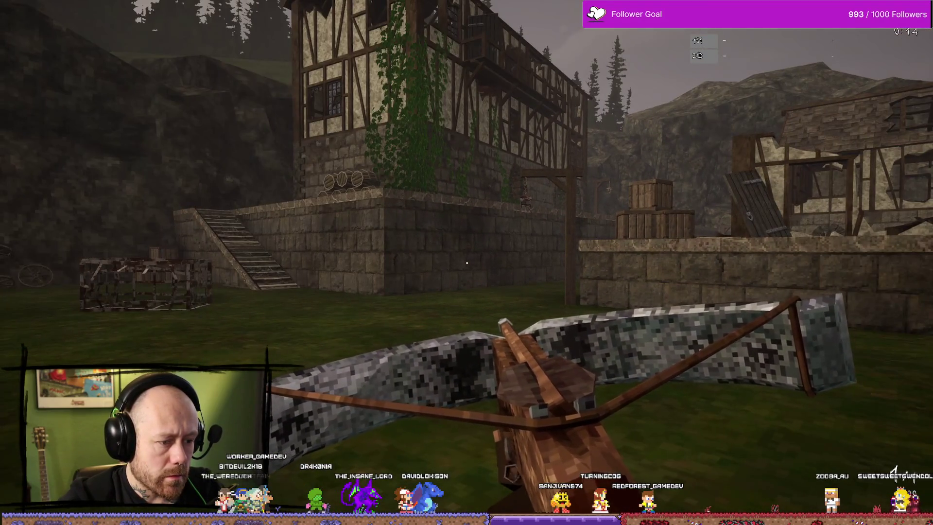
key(d)
key(a)
key(d)
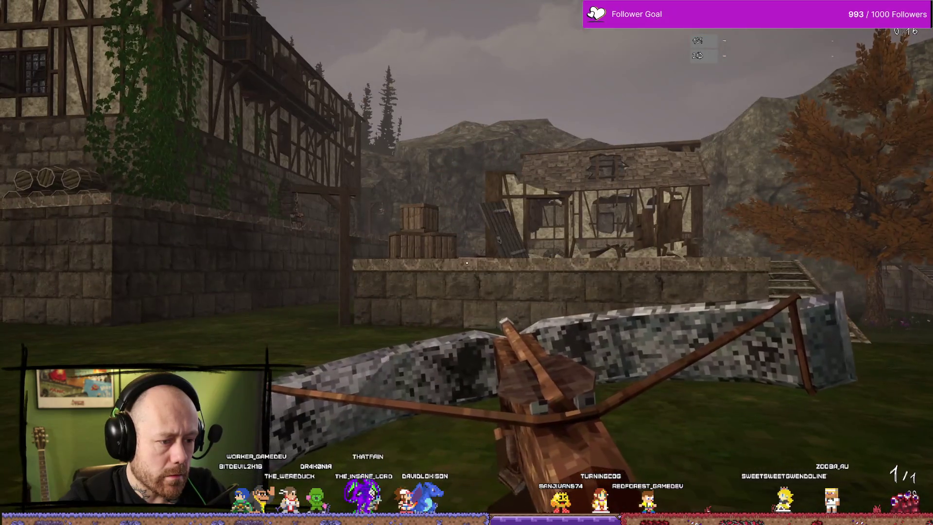
key(a)
key(d)
key(a)
key(d)
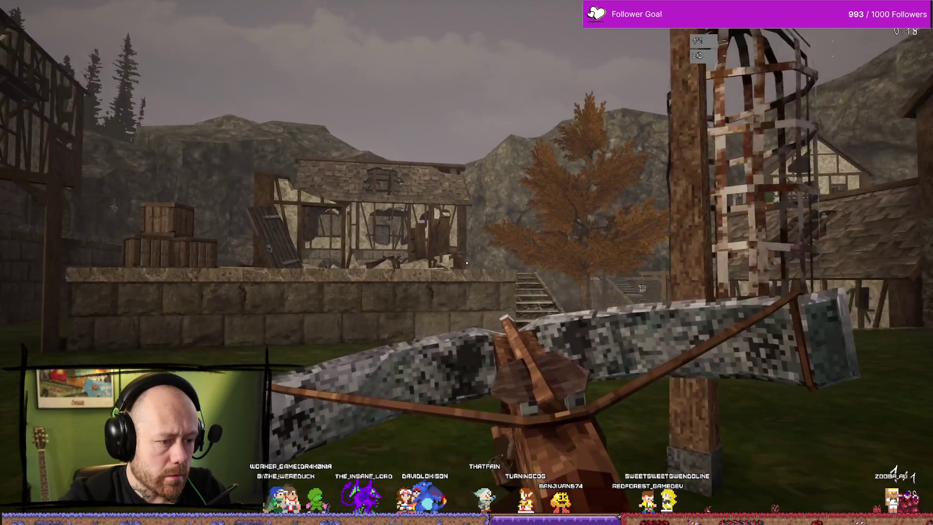
key(a)
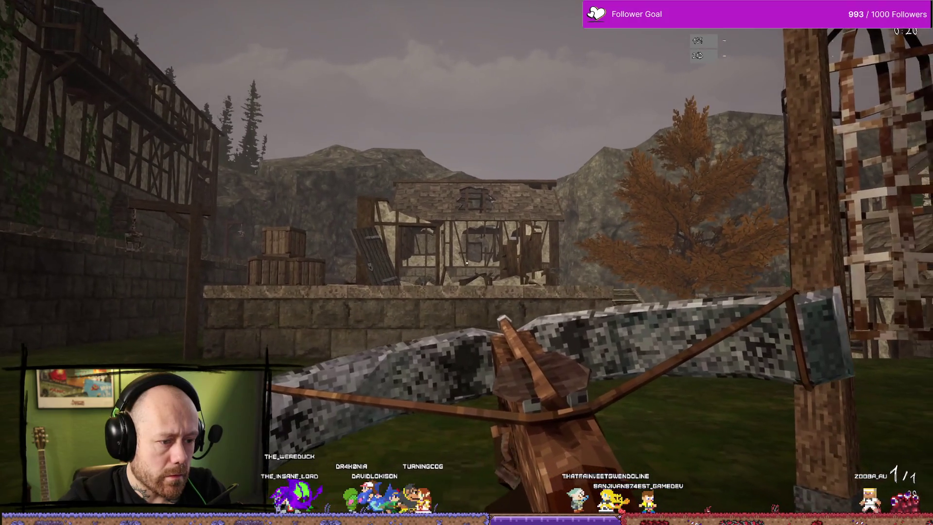
key(s)
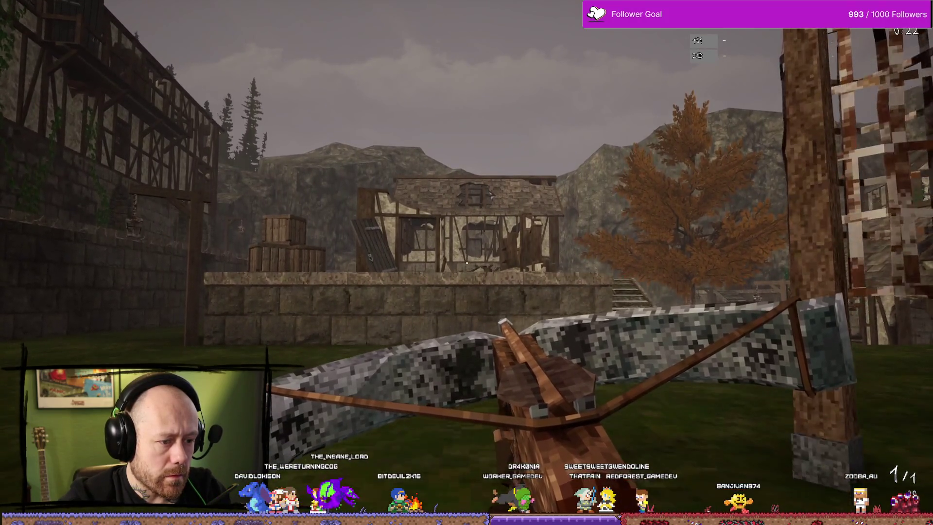
Step: Stop playing and open Cylinder_PhysicsAsset from the WeaponCharms folder
key(Escape)
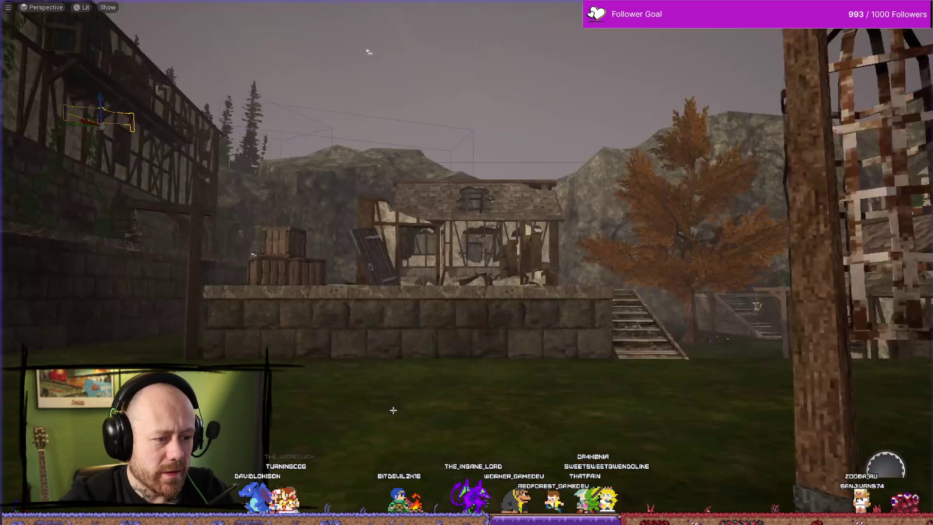
key(ctrl+space)
double_click(352, 311)
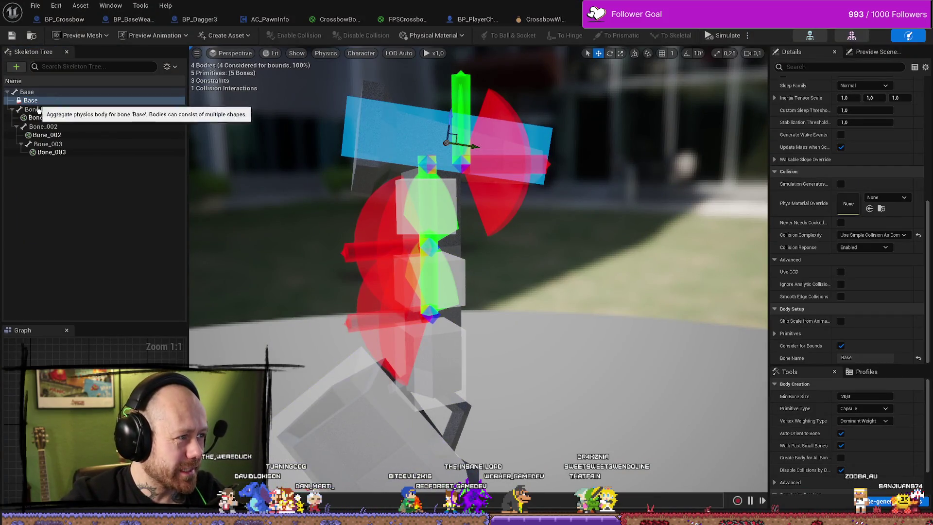
Step: Set the charm constraint's Swing 1 and Twist limits to 30 in Details
click(450, 401)
scroll(855, 219, down, 5)
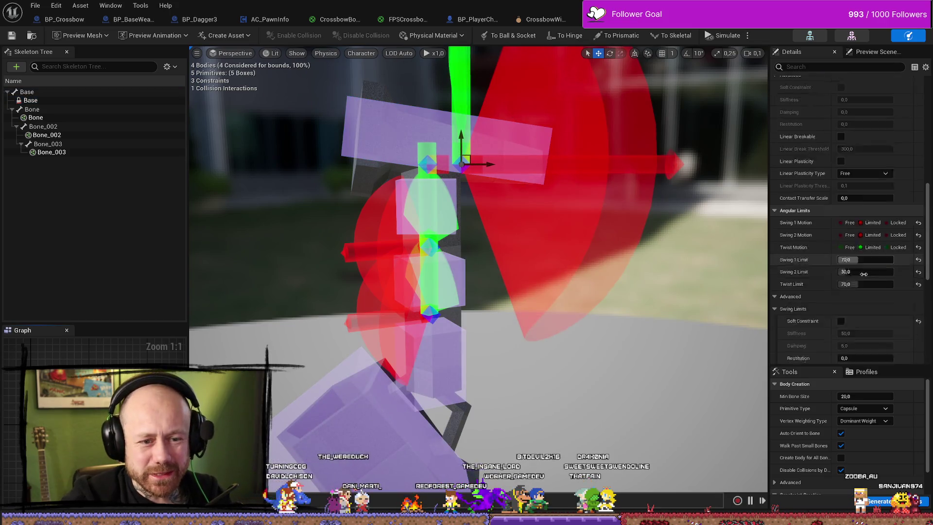
click(881, 231)
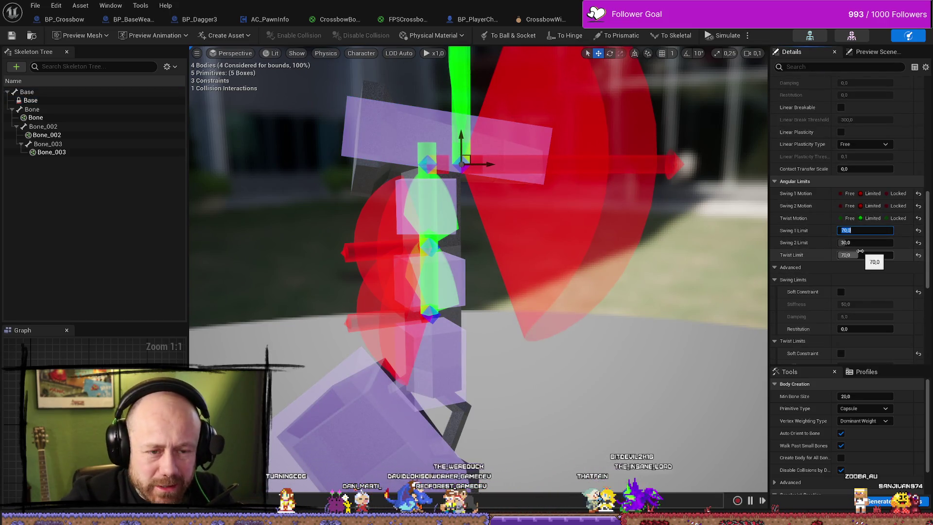
text(30)
key(Tab)
key(Tab)
text(30)
key(Return)
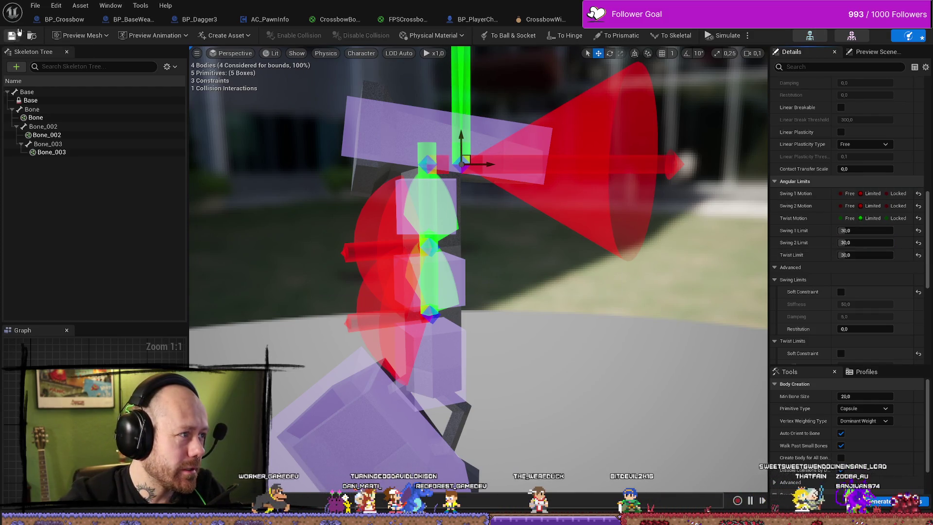
click(37, 6)
click(58, 61)
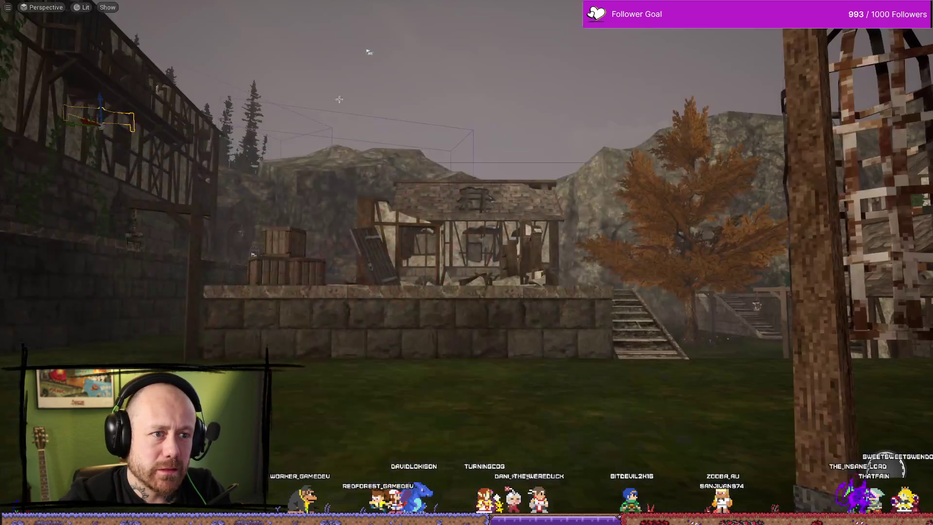
key(alt+p)
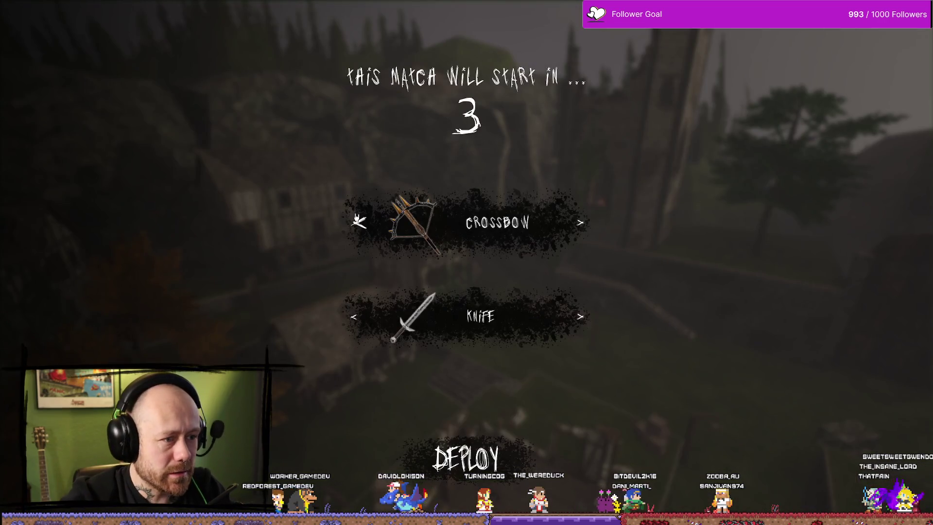
click(417, 221)
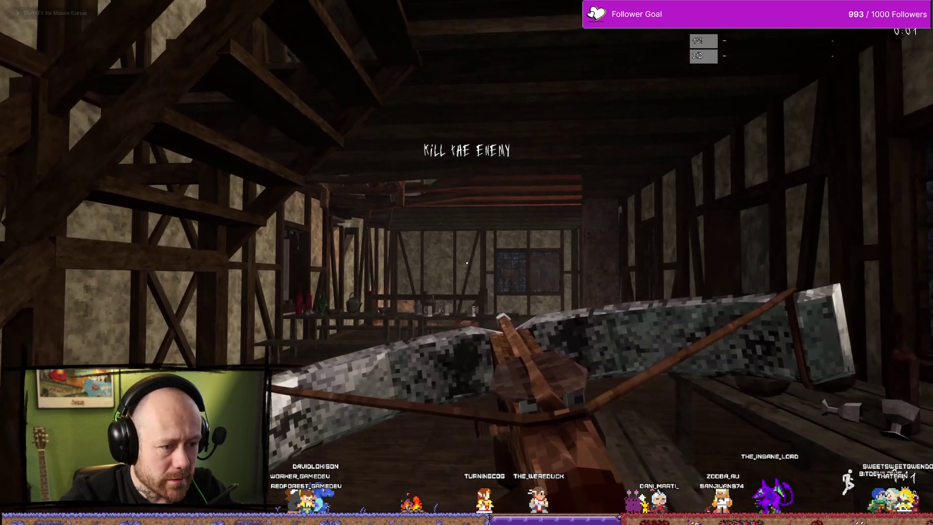
key(w)
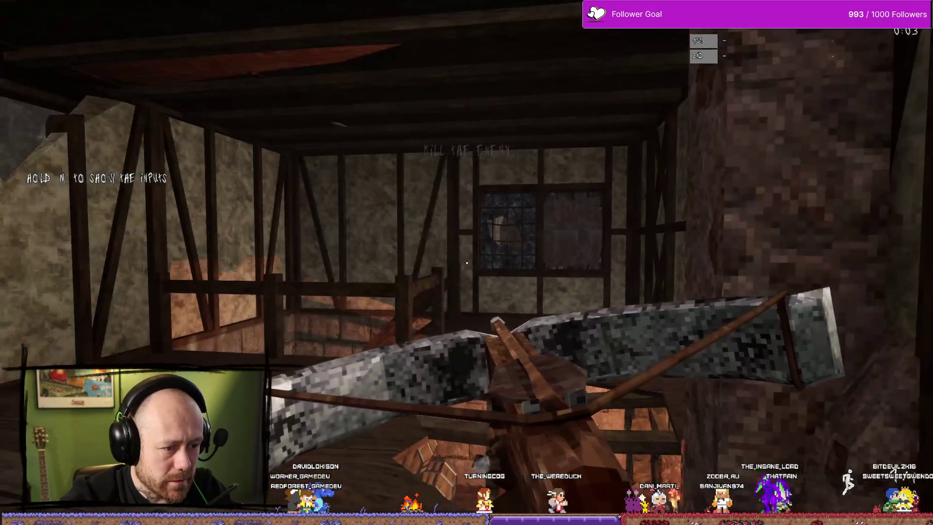
key(w)
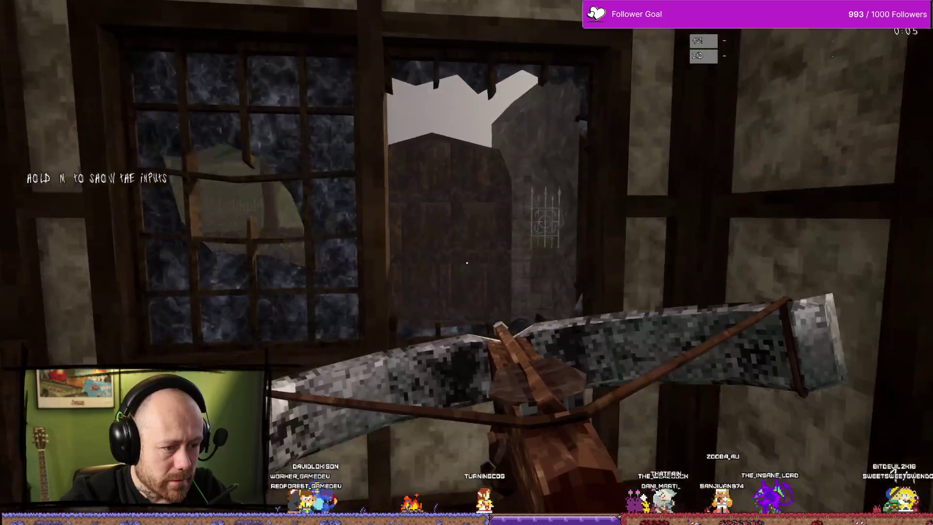
key(w)
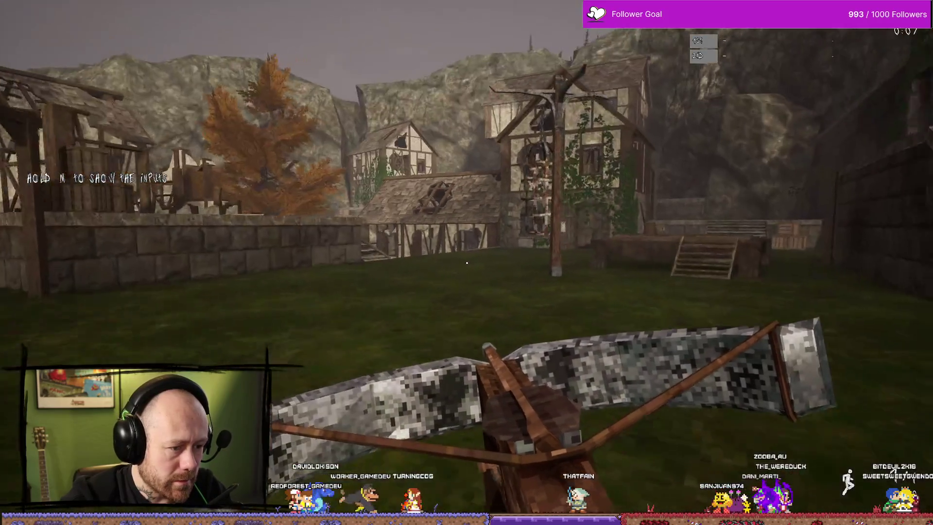
key(w)
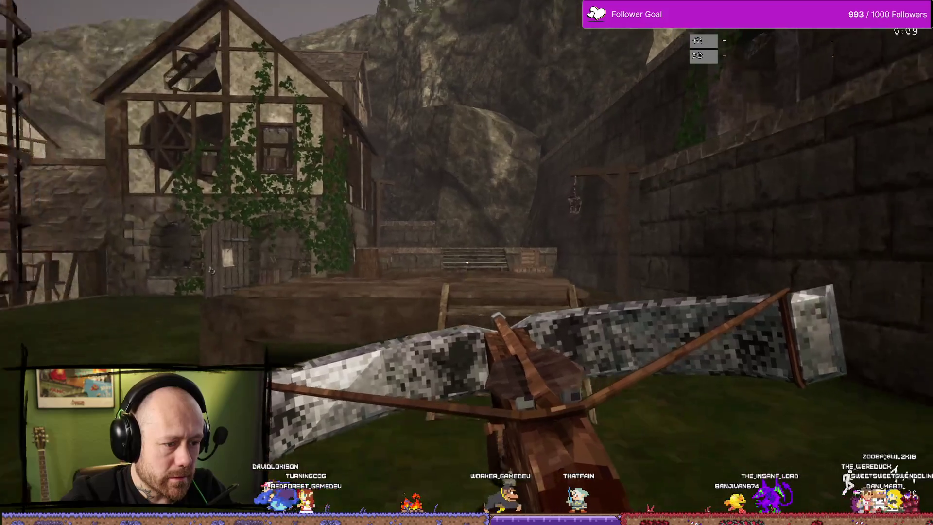
key(w)
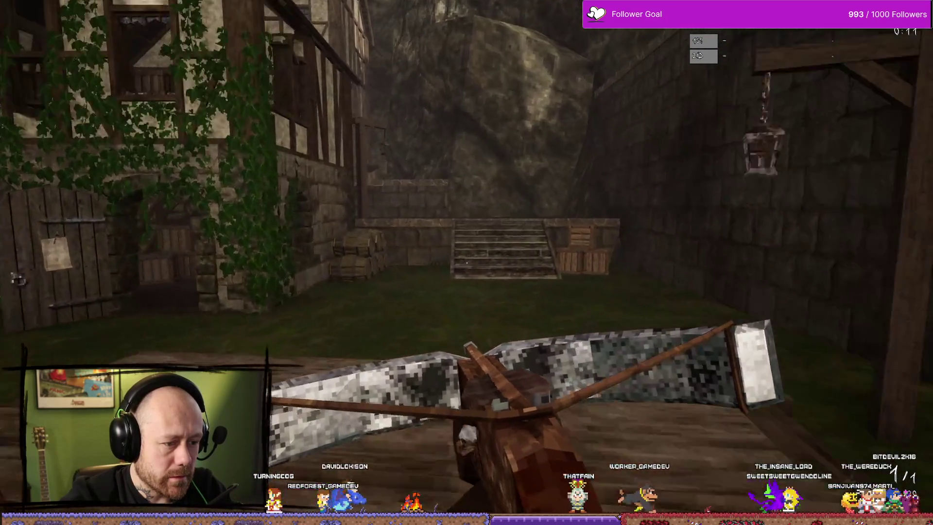
key(w)
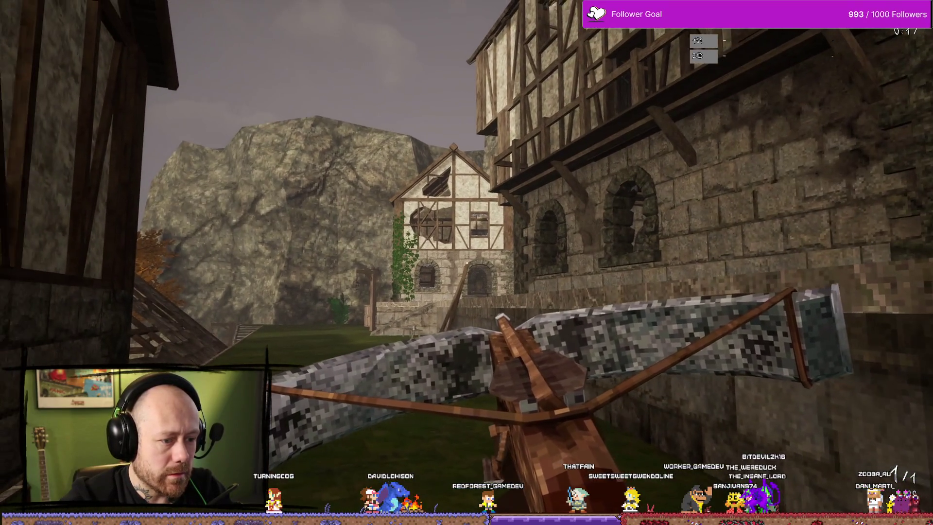
key(Escape)
key(ctrl+space)
double_click(356, 301)
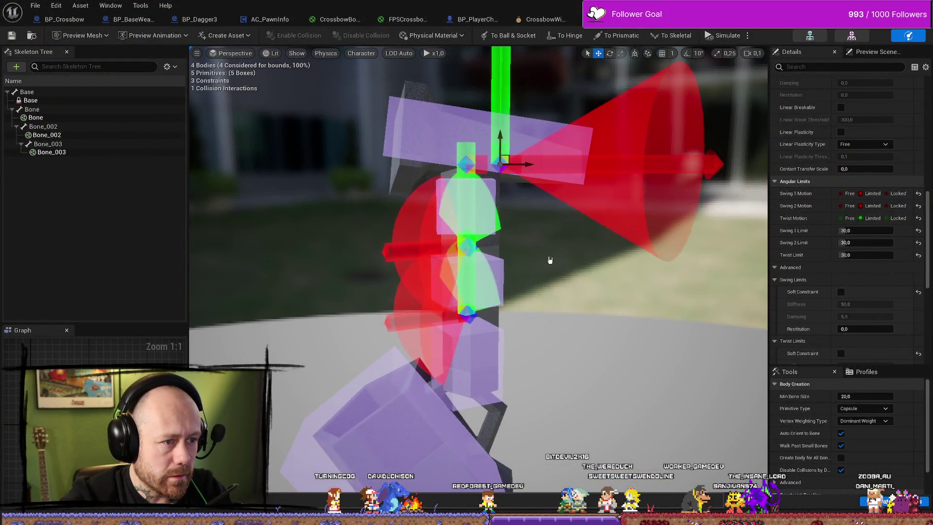
click(543, 282)
Step: Shift the Cylinder's column, lower block and foot along X to median X 0.008 m
key(alt+Tab)
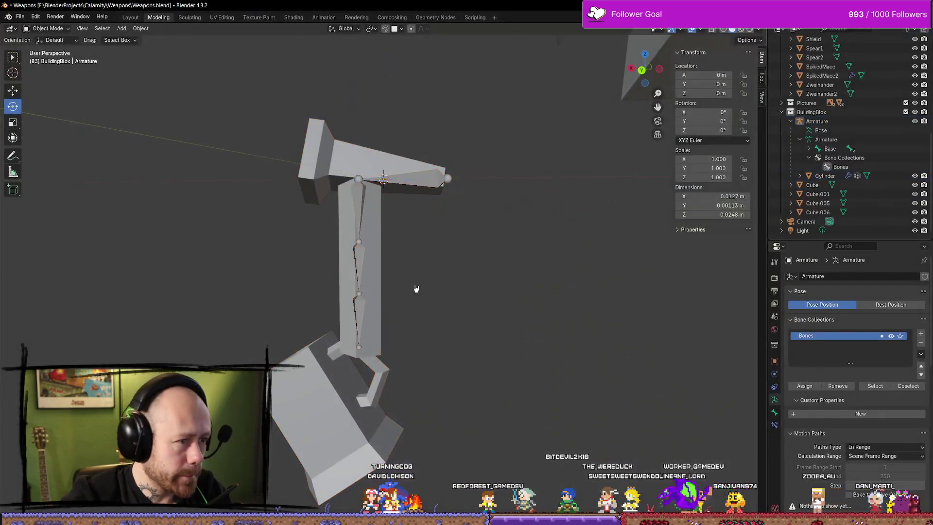
key(Tab)
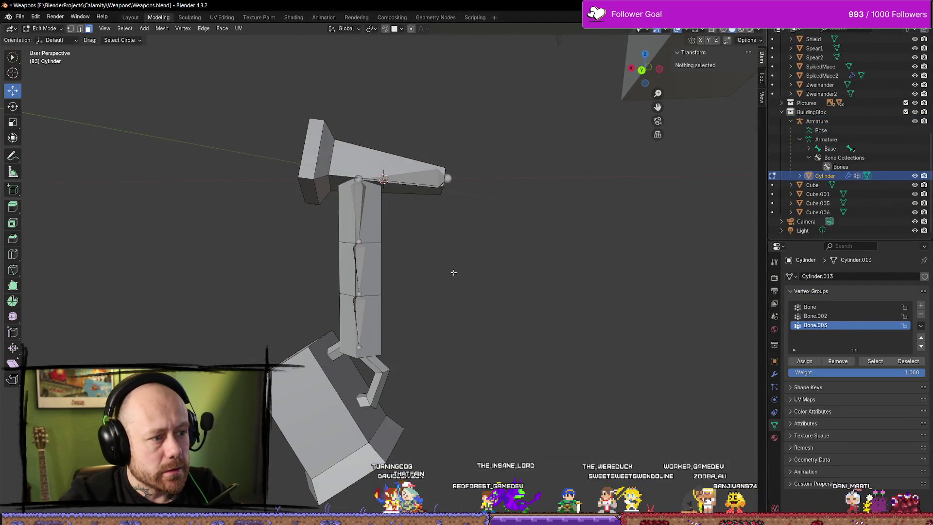
key(l)
key(l)
key(l)
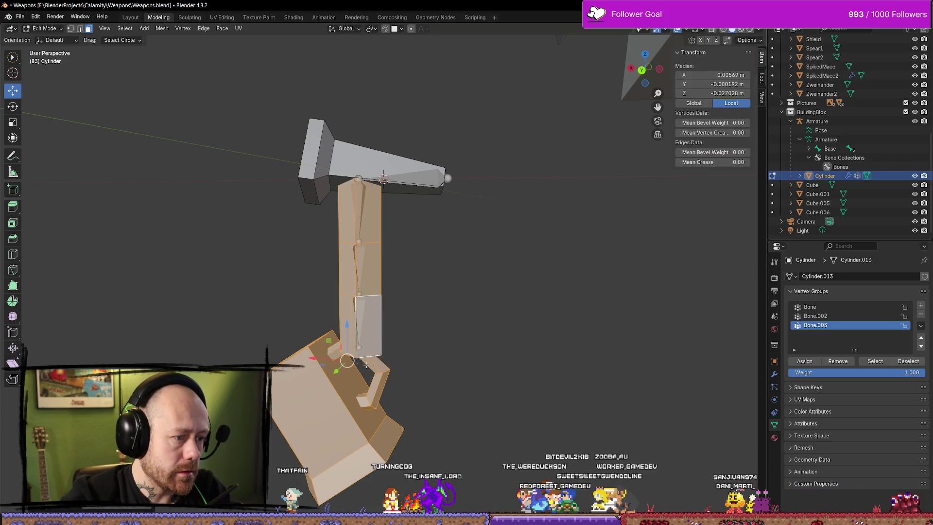
drag(314, 357, 298, 349)
drag(331, 323, 328, 324)
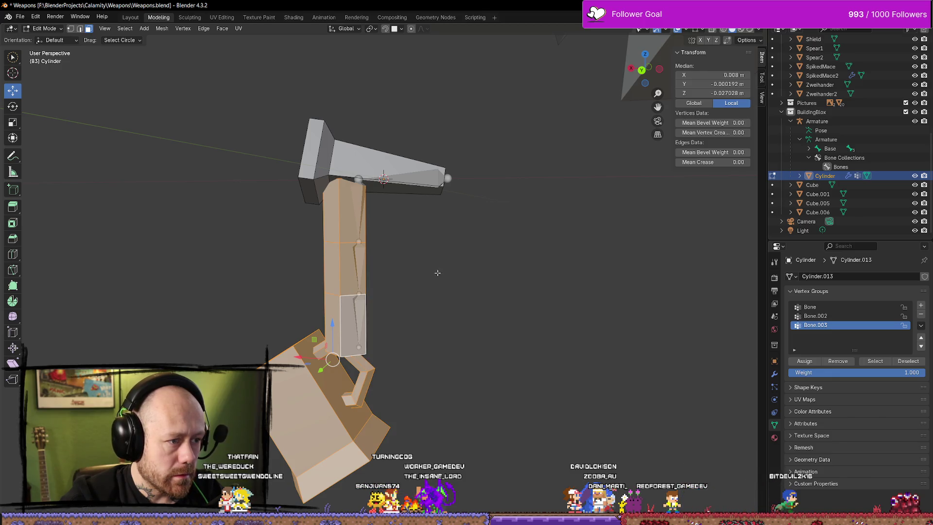
key(Tab)
Step: Move Bone, Bone.002 and Bone.003 along X so Bone.003's head sits at 0.006117 m
key(a)
key(alt+a)
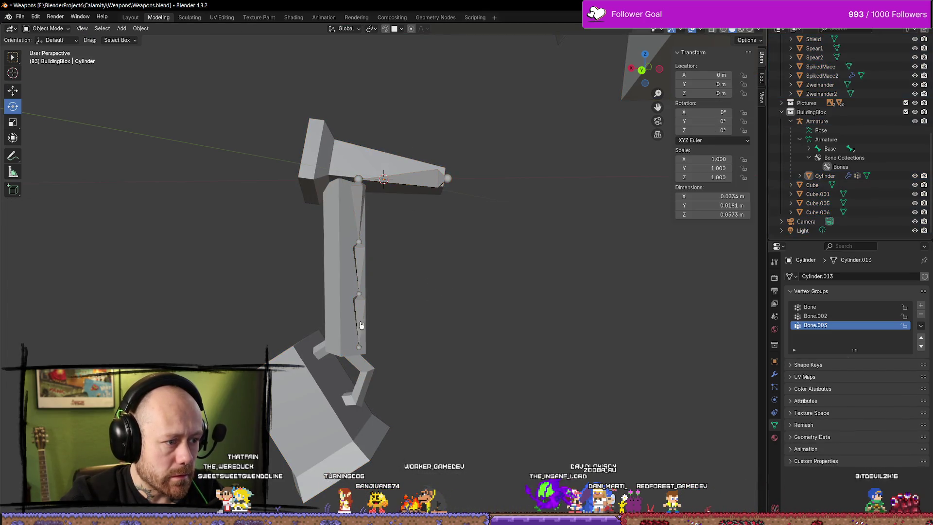
click(361, 325)
key(Tab)
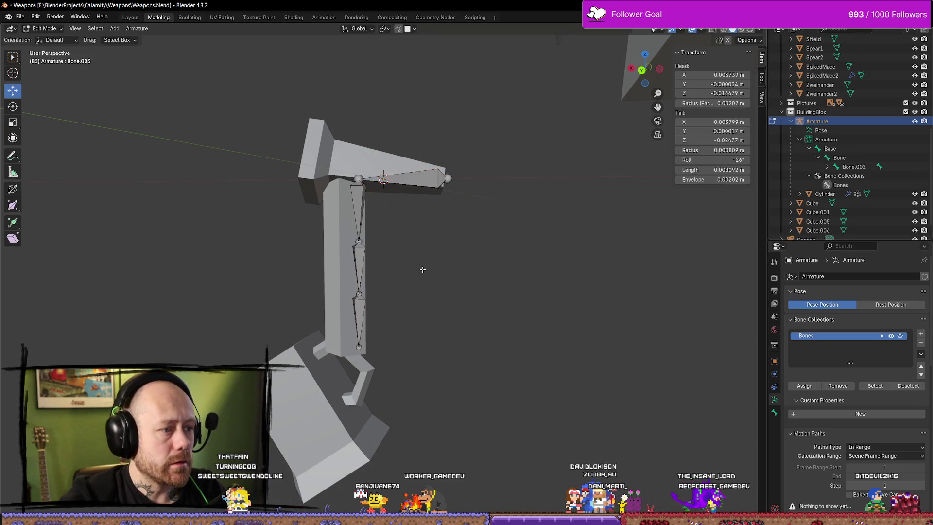
click(358, 209)
shift+click(359, 279)
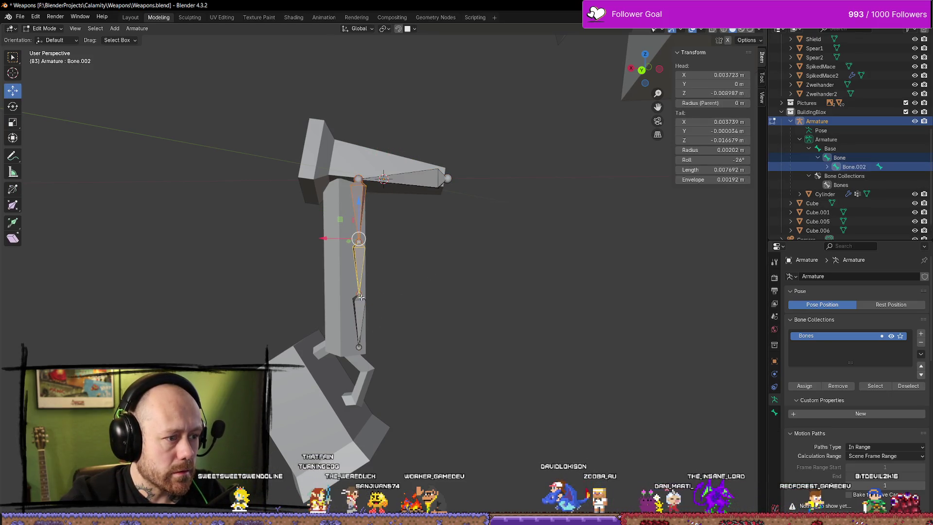
shift+click(359, 318)
key(g)
key(x)
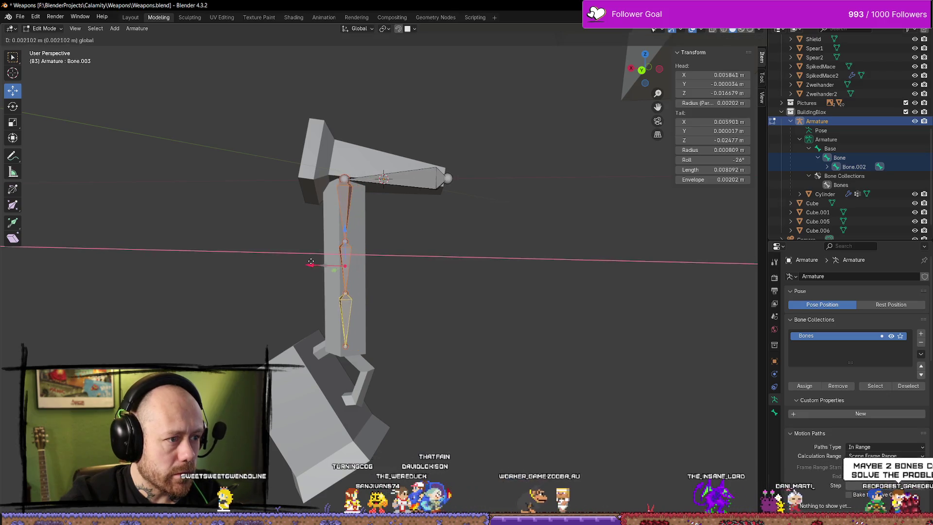
click(310, 261)
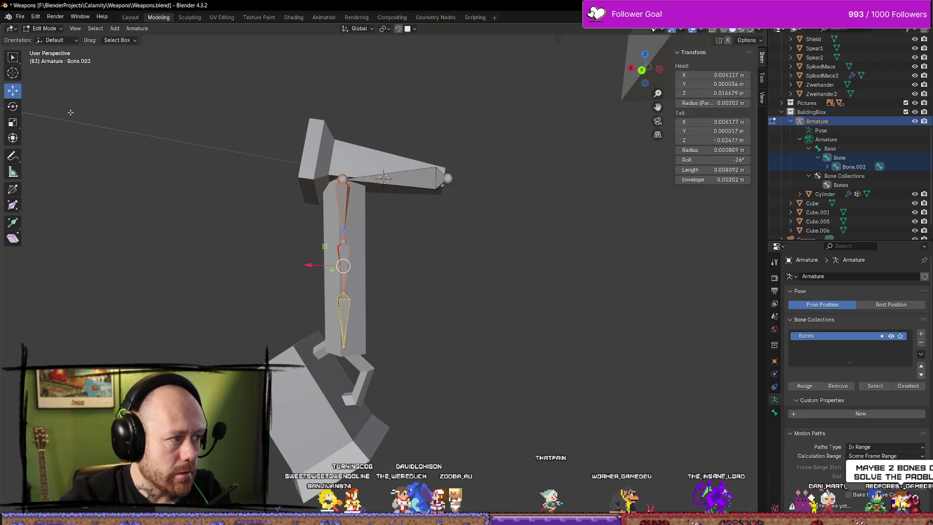
Step: Return to Object Mode and select the Cylinder mesh together with the Armature
key(Tab)
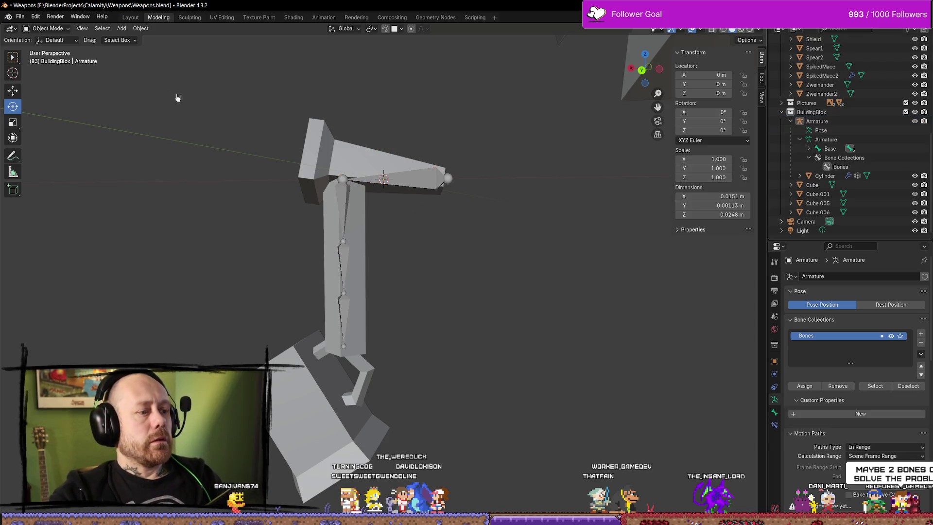
click(415, 162)
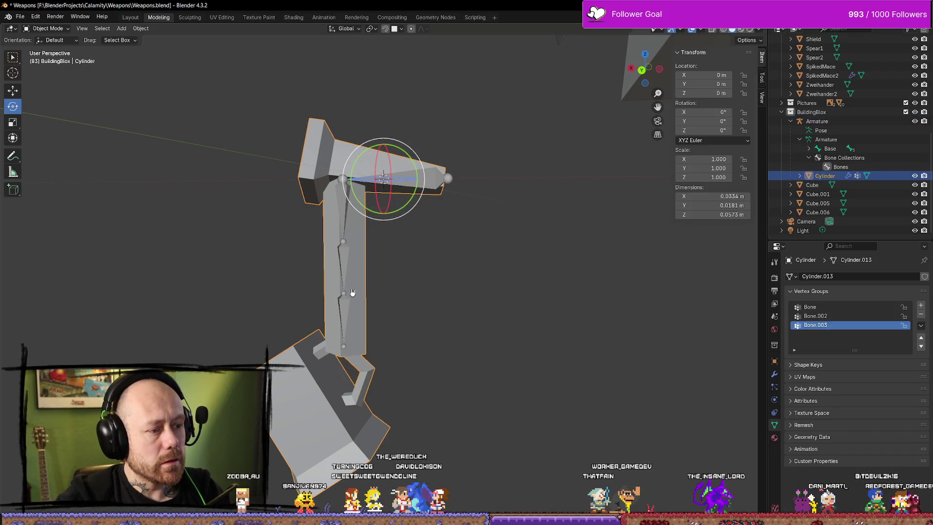
shift+click(345, 270)
Step: Export the charm and armature via Mr Mannequins FBX, then reimport Cylinder in Unreal
key(q)
click(345, 270)
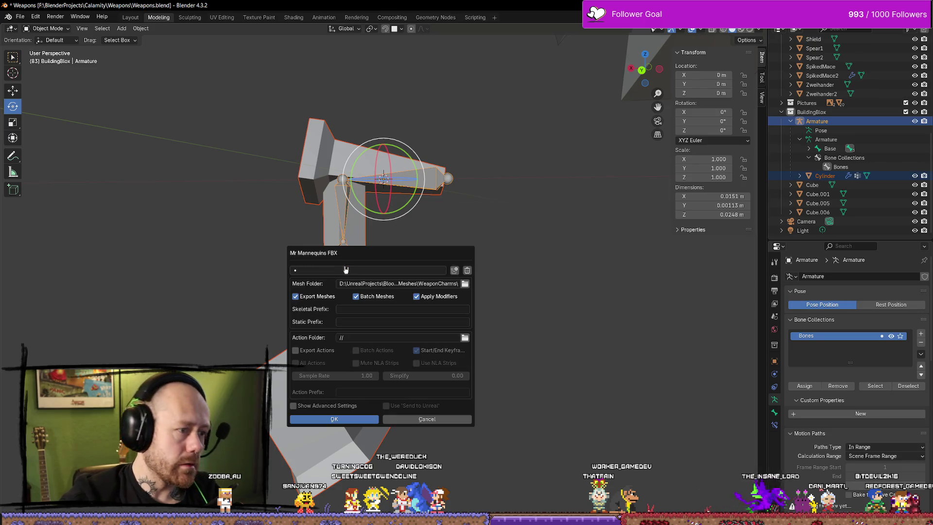
click(360, 417)
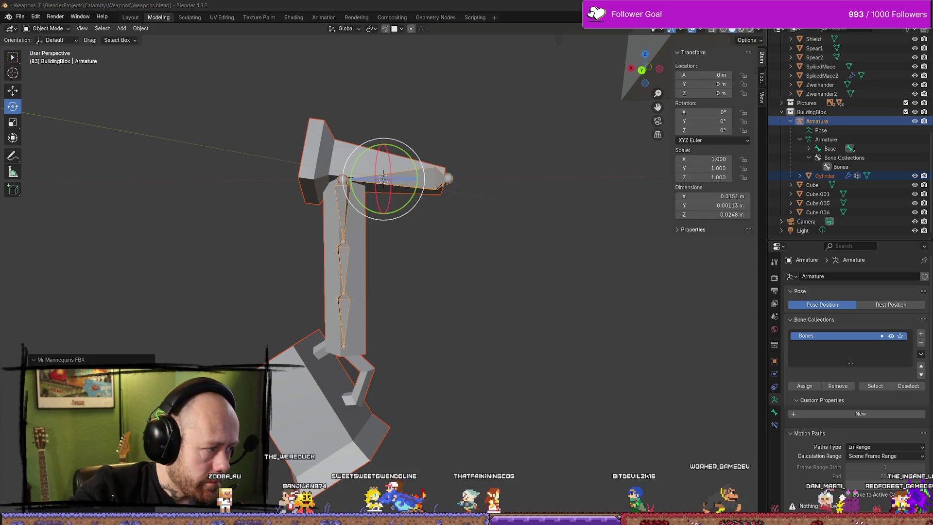
key(alt+Tab)
click(856, 498)
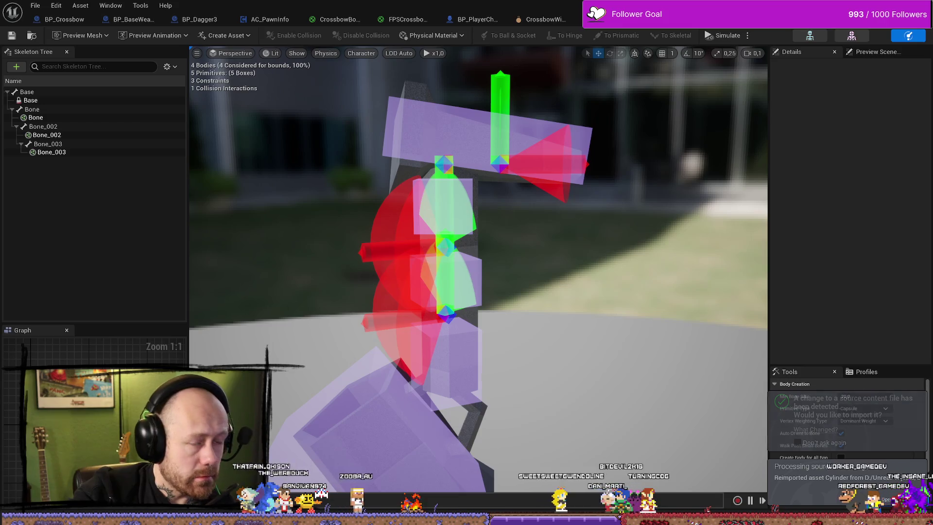
Step: Play-test the reimported charm by deploying with the crossbow, then end the session
key(alt+Tab)
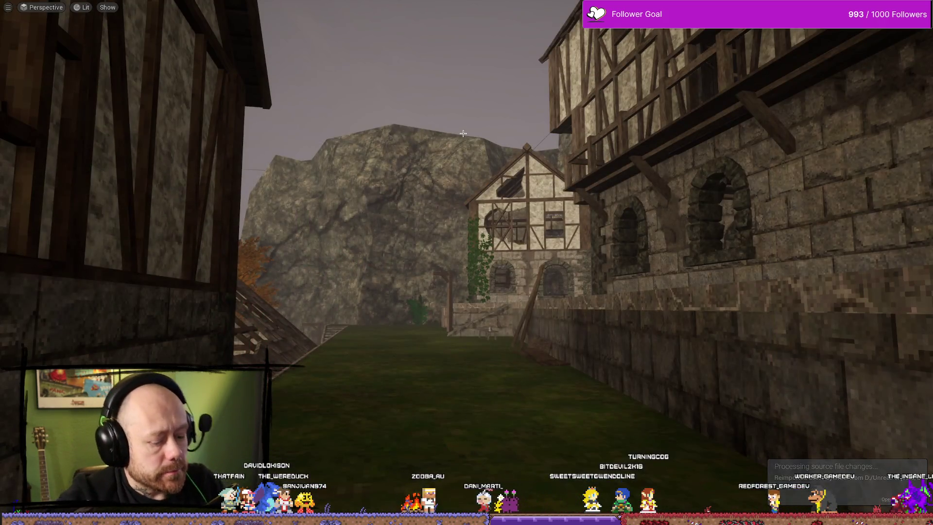
key(alt+p)
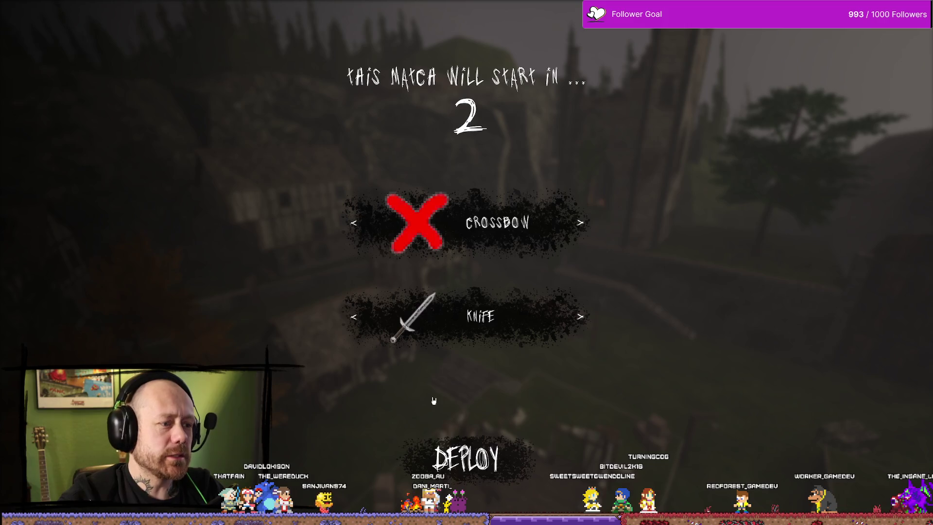
click(447, 454)
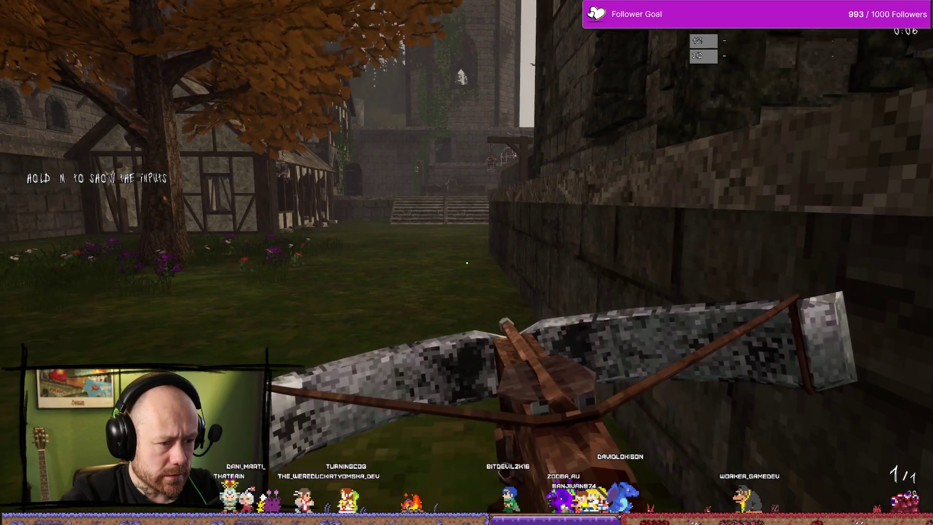
key(Escape)
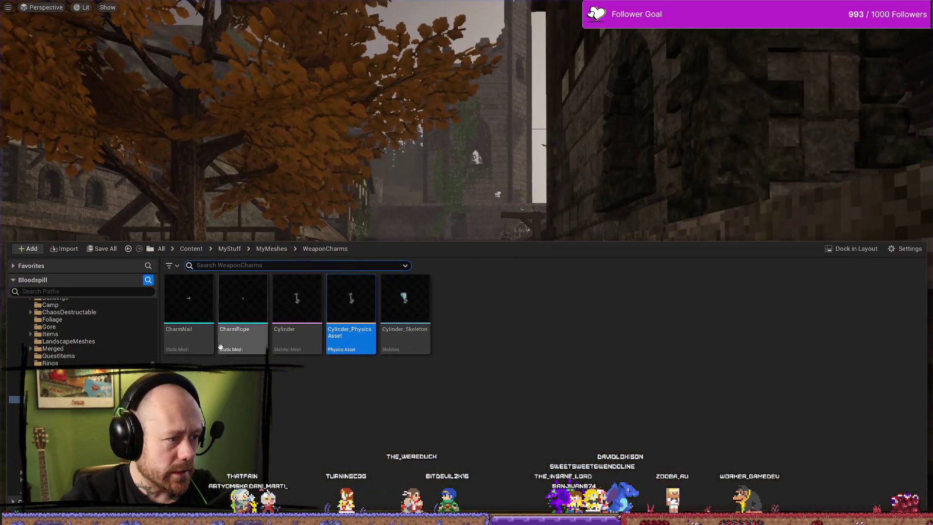
Step: Open Cylinder_PhysicsAsset to inspect its bodies, then close the BP_Crossbow tab
double_click(375, 295)
drag(501, 212, 560, 236)
click(87, 19)
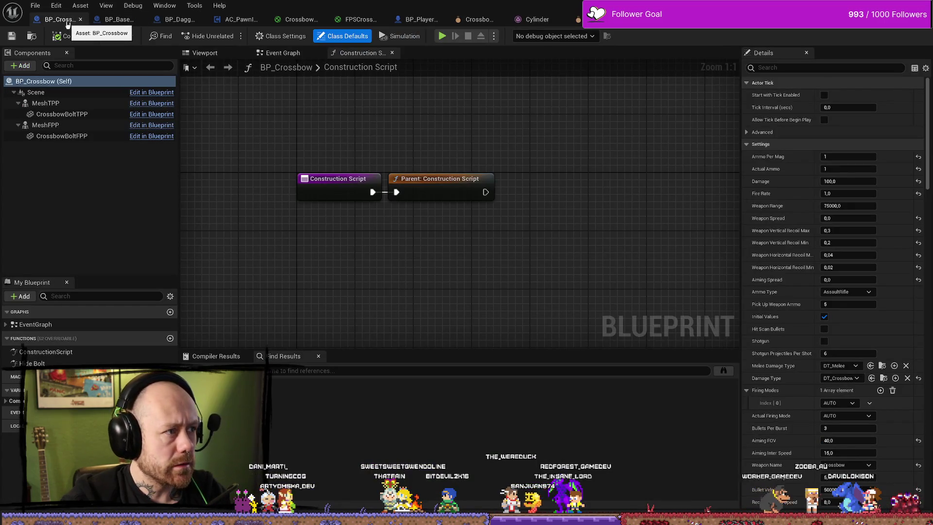
click(81, 20)
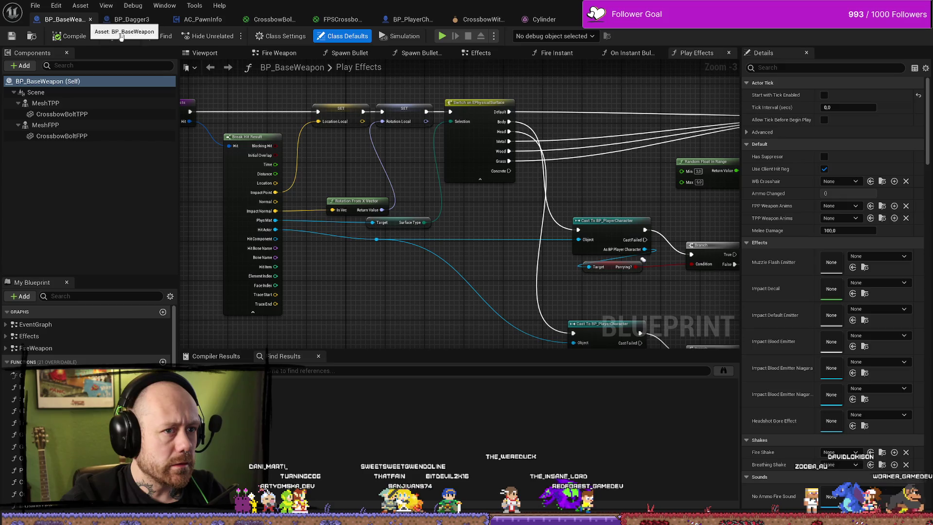
Step: In the Content Drawer, browse the folder tree and select the Content folder
key(ctrl+space)
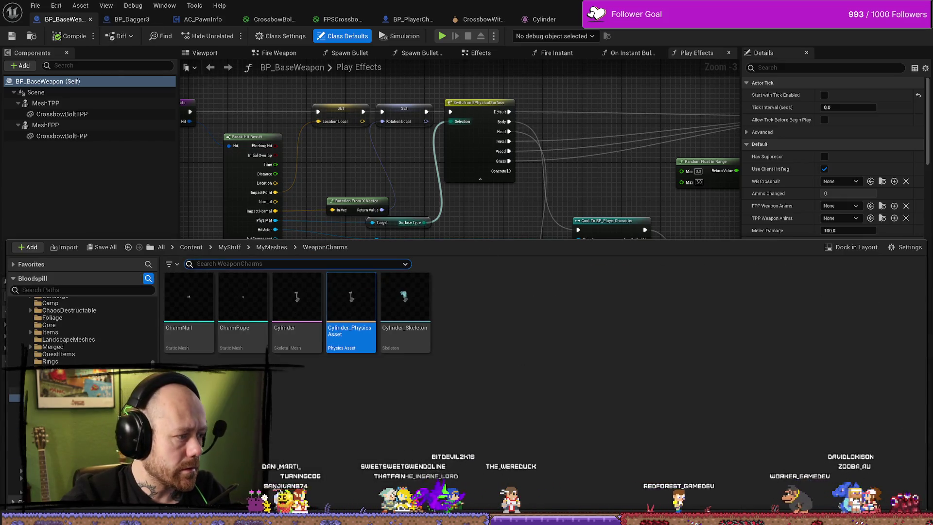
scroll(73, 330, up, 5)
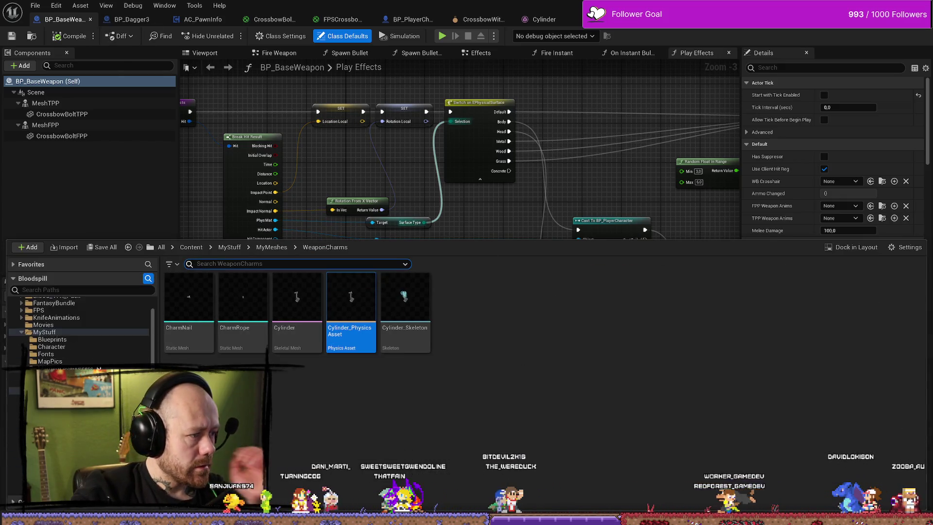
click(72, 290)
text(crossbno)
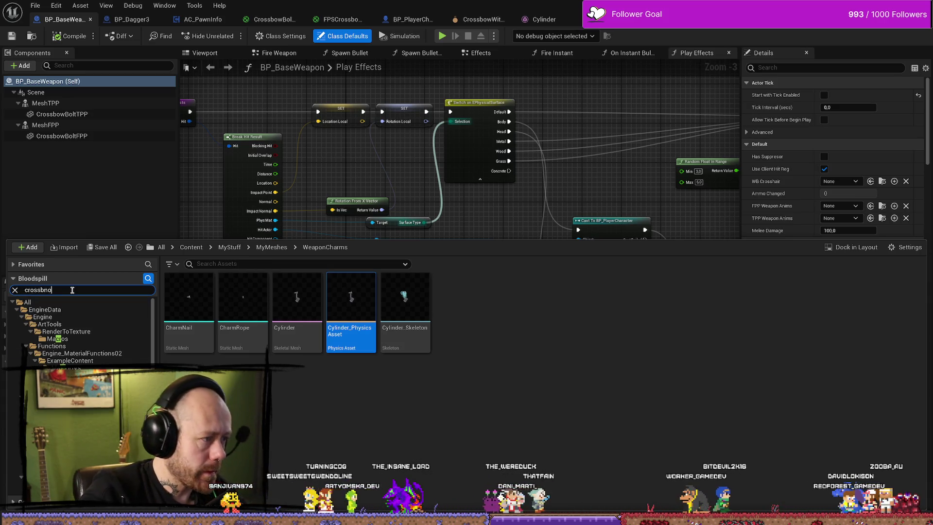
key(BackSpace)
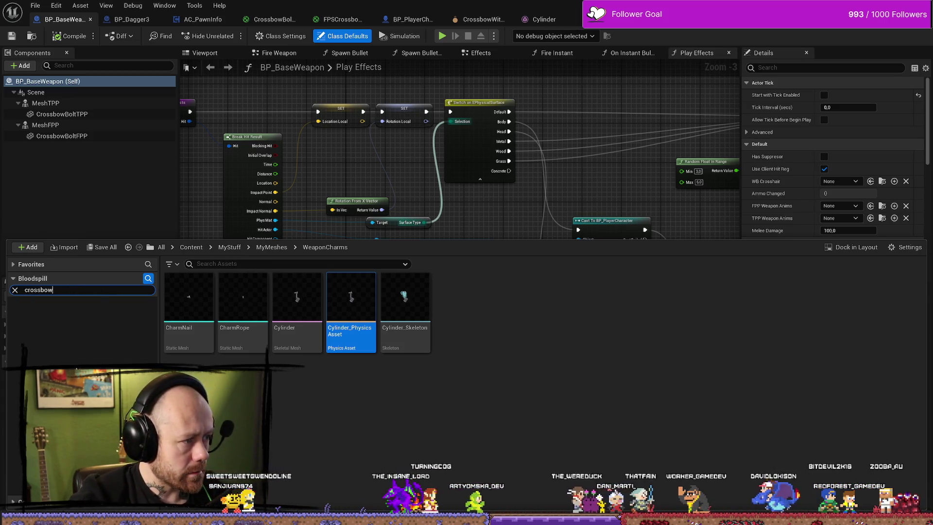
click(16, 291)
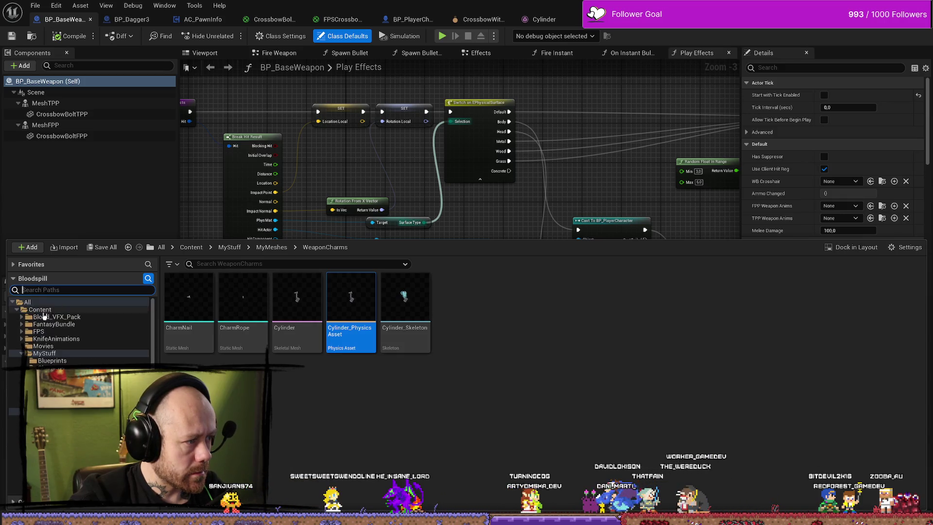
click(52, 310)
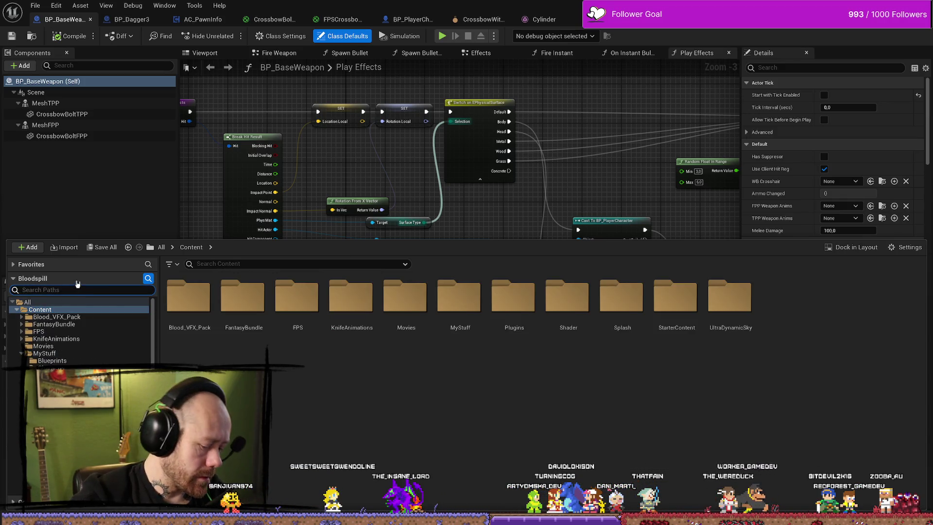
text(crossbow)
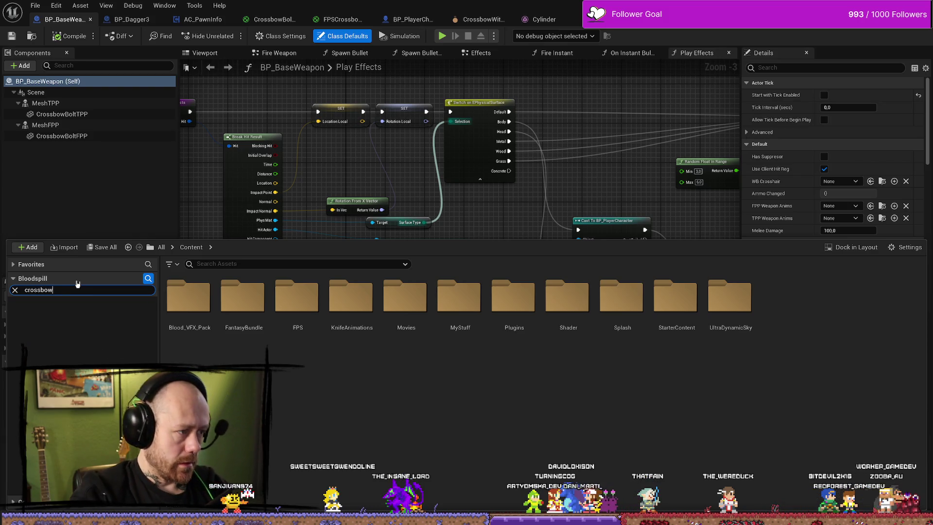
click(15, 291)
click(14, 280)
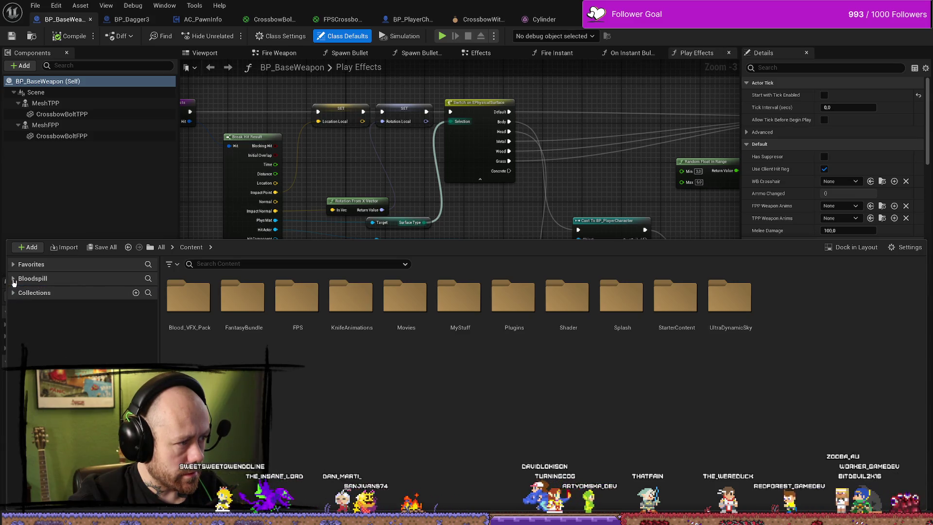
click(15, 279)
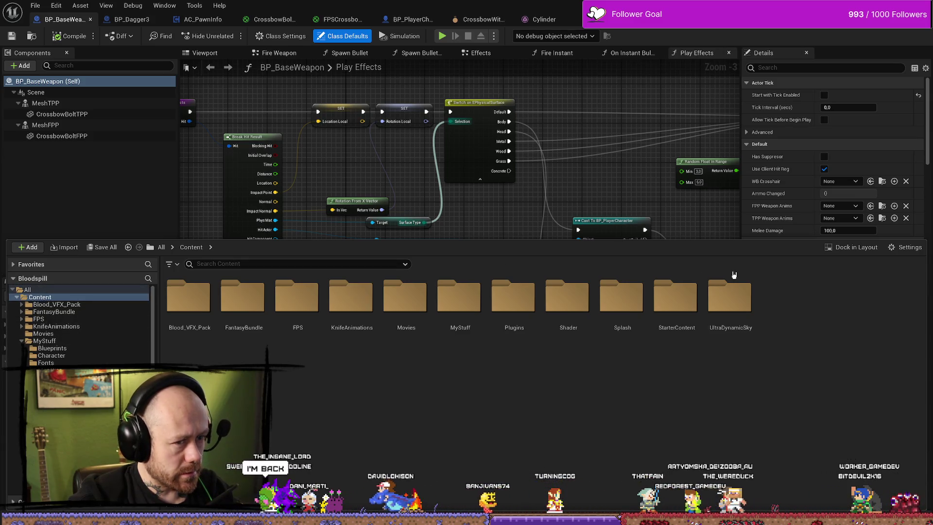
Step: Search the Content folder for "crossbow" and open BP_Crossbow1
click(472, 230)
key(ctrl+space)
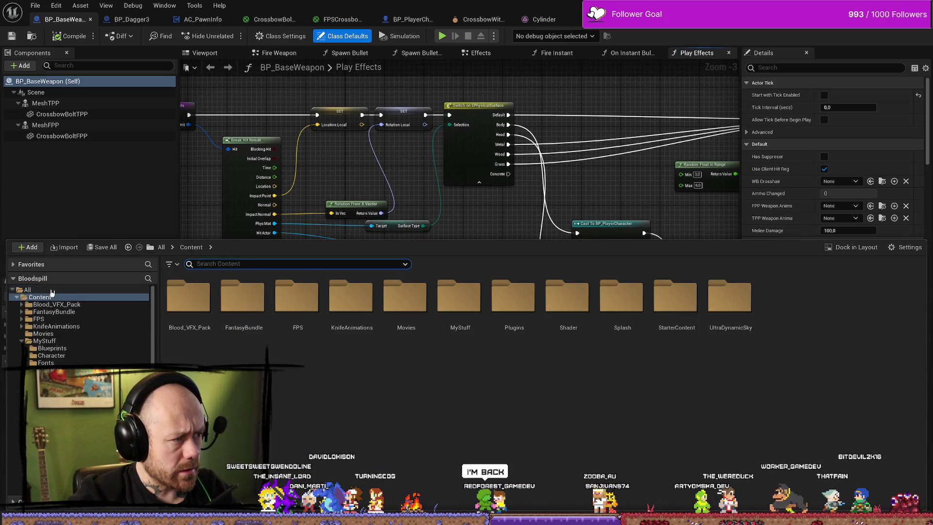
click(52, 290)
click(41, 298)
text(crossnb)
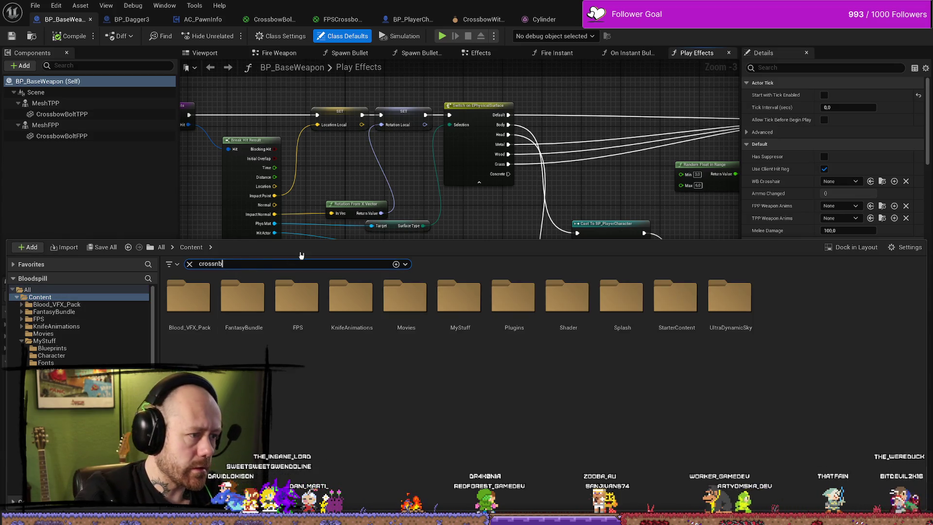
key(BackSpace)
key(BackSpace)
text(bow)
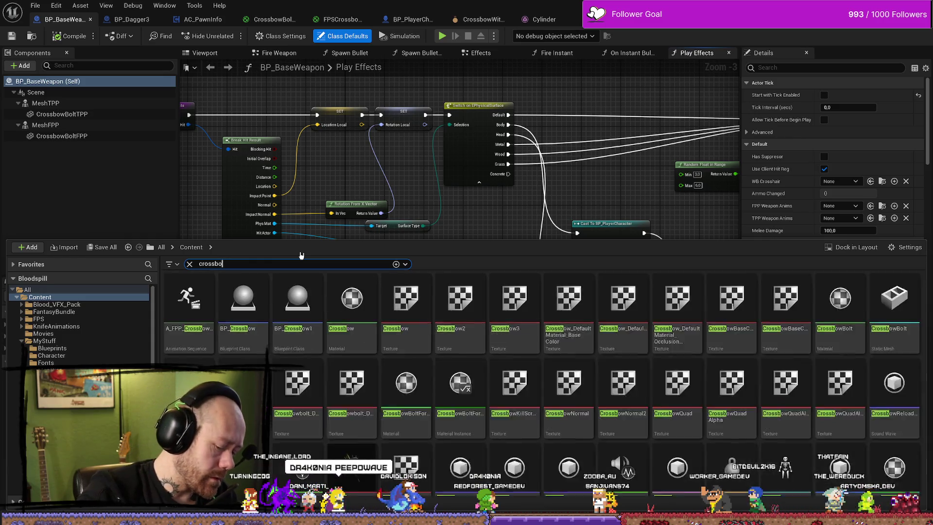
double_click(327, 323)
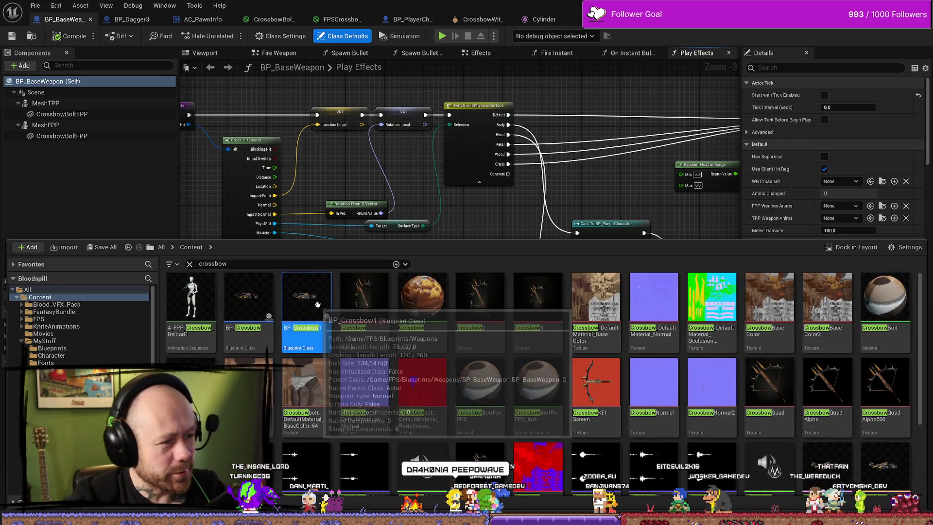
Step: In BP_Crossbow1's Viewport, frame the crossbow and select the Cylinder charm component
click(205, 53)
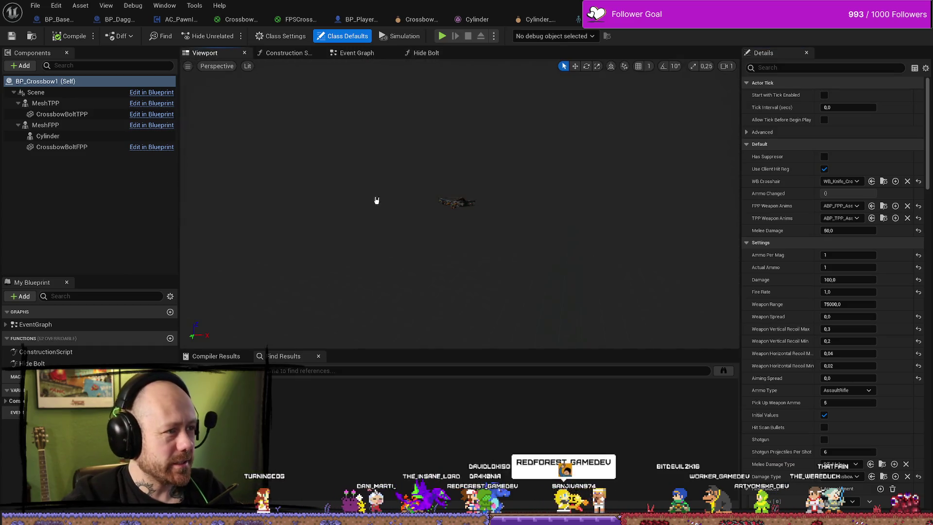
scroll(459, 204, down, 2)
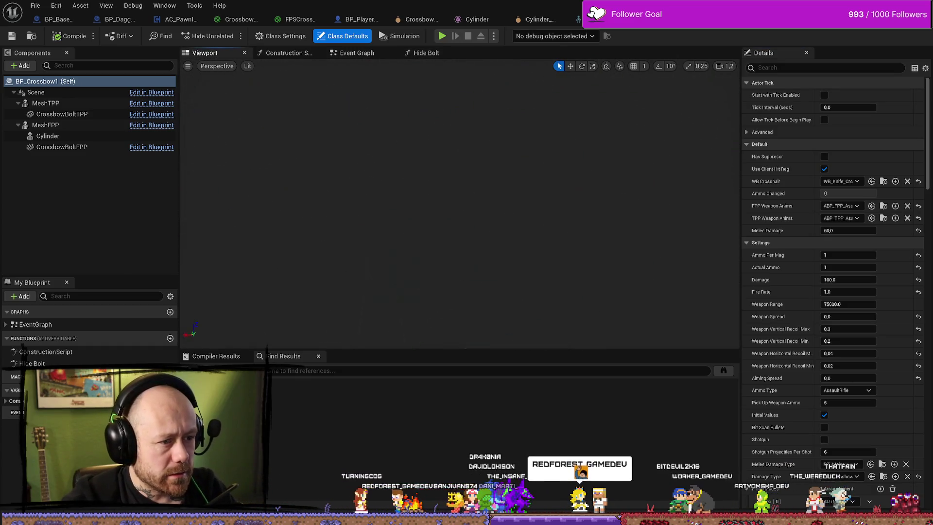
scroll(459, 195, down, 3)
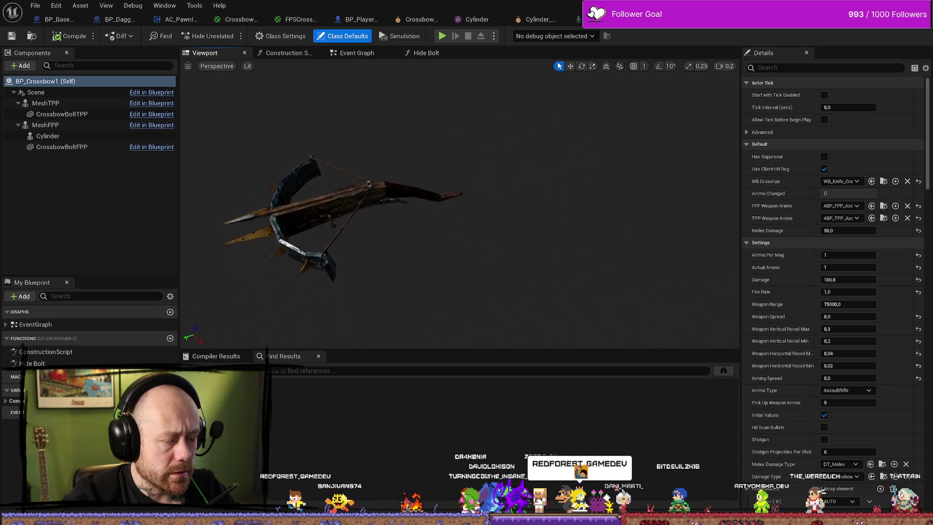
key(w)
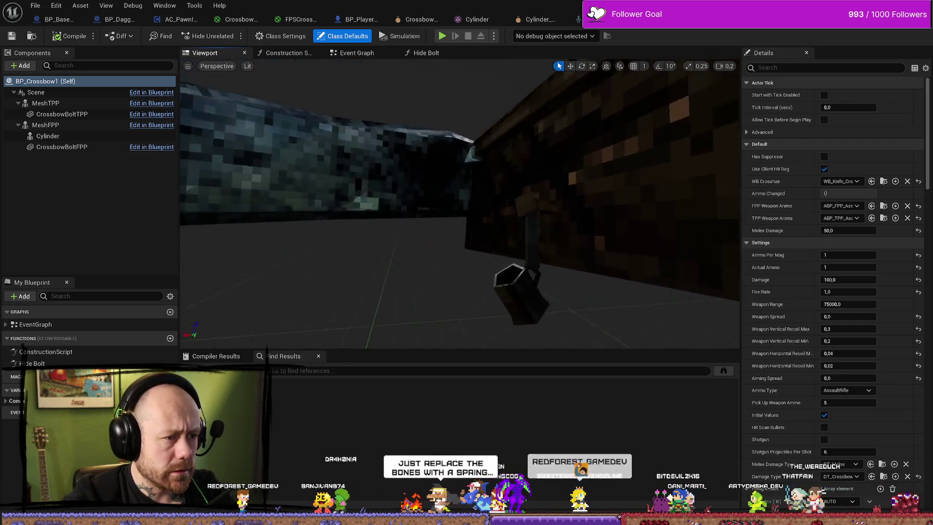
scroll(459, 204, down, 1)
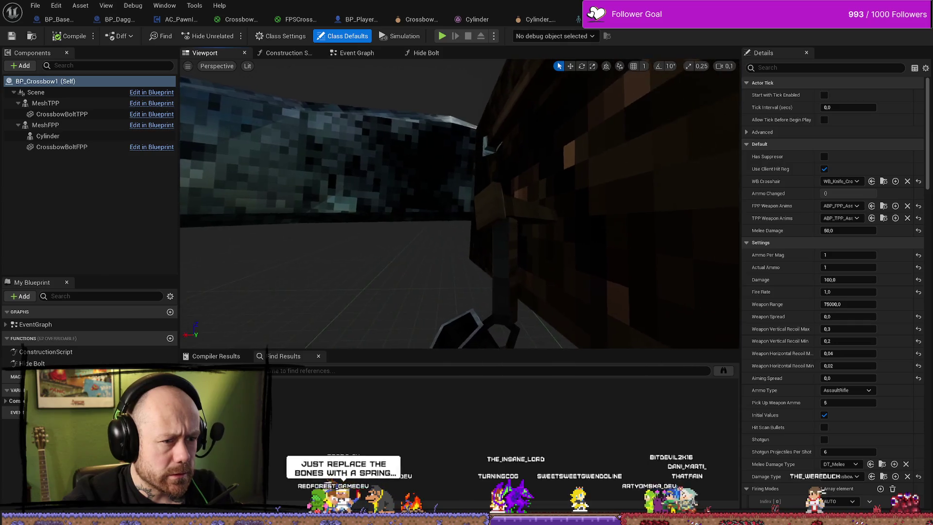
key(s)
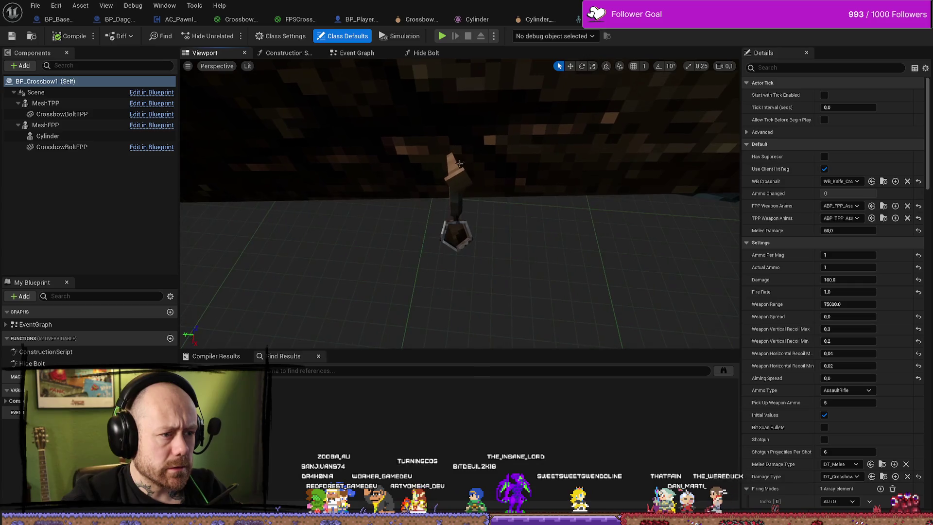
click(458, 171)
click(458, 171)
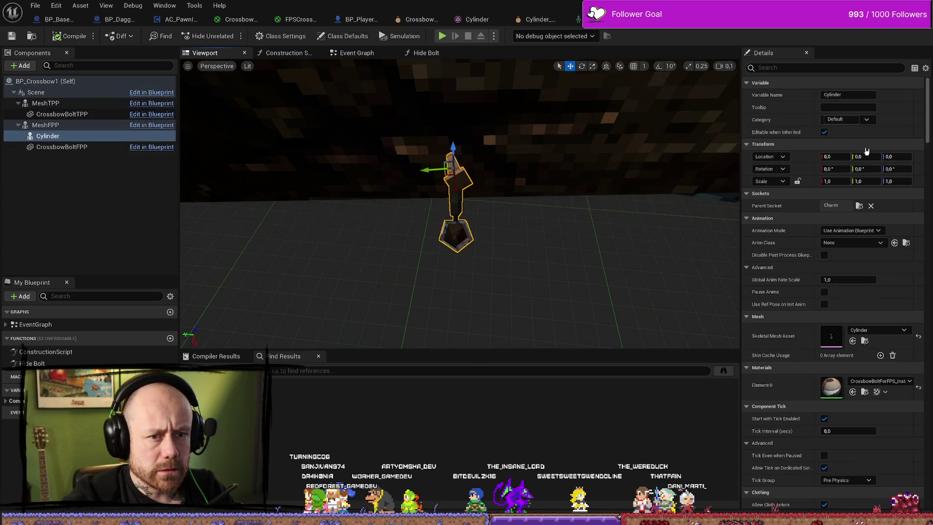
Step: In the skeleton editor, rotate the Charm socket about 2.77° around Z
click(858, 206)
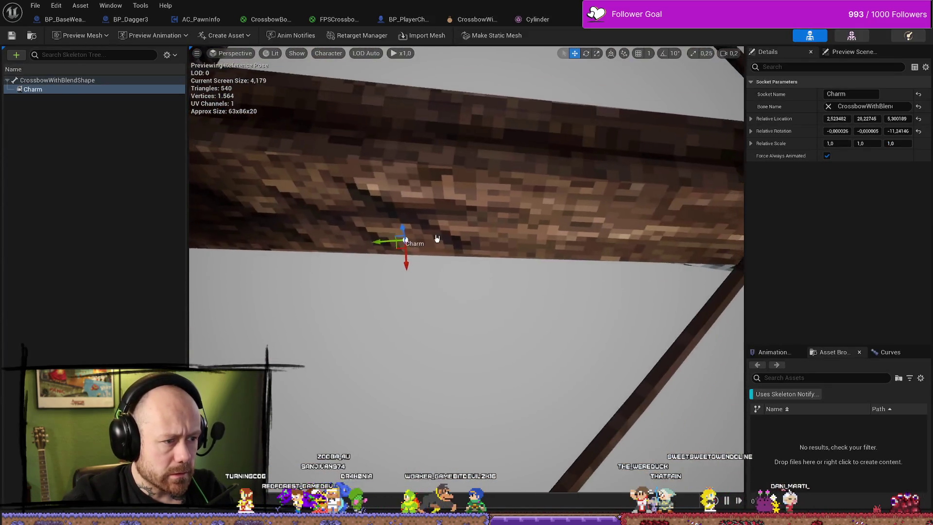
key(e)
drag(443, 239, 443, 246)
drag(404, 280, 413, 270)
key(r)
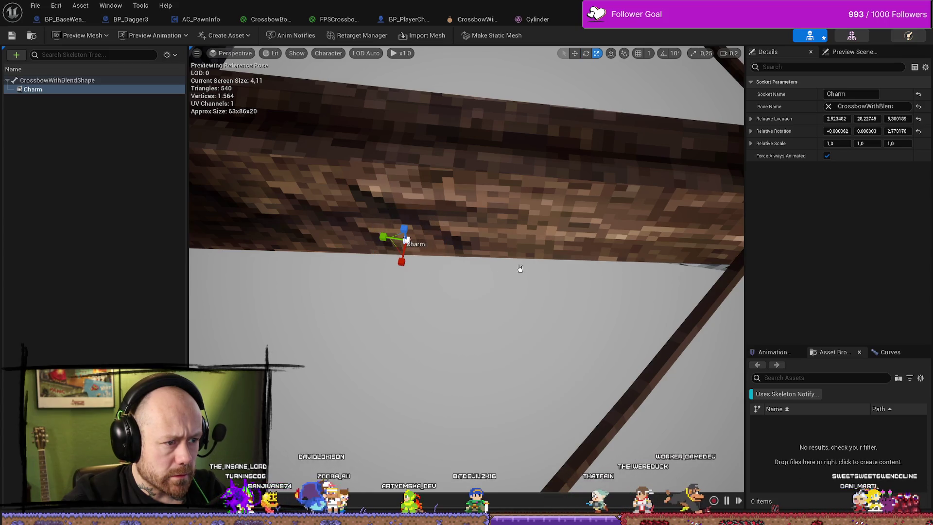
drag(520, 268, 520, 268)
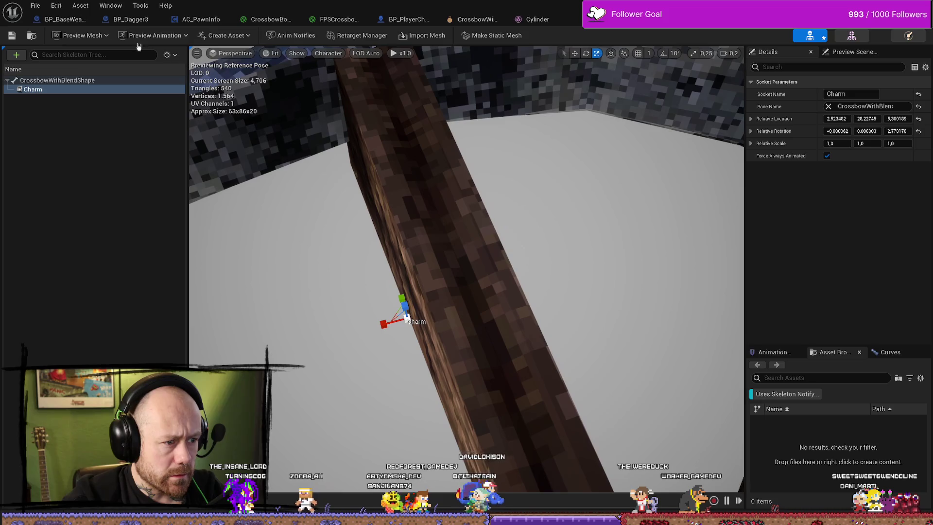
click(37, 3)
key(Escape)
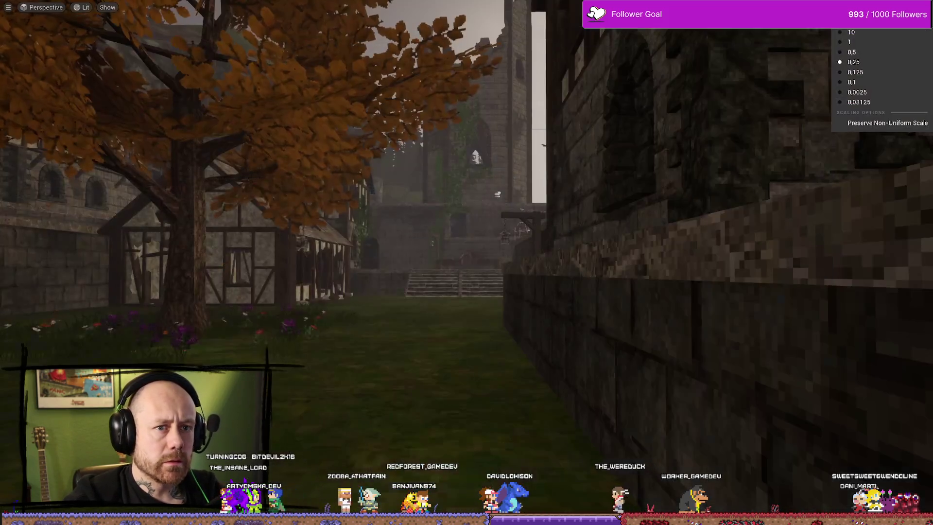
click(607, 126)
Step: Play-test the crossbow, stop, and return to the skeletal mesh editor
key(alt+p)
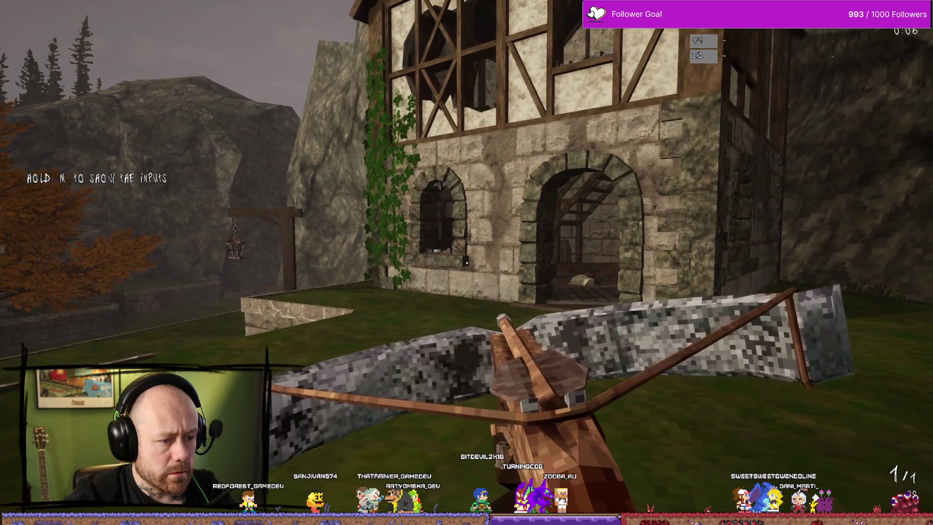
key(Escape)
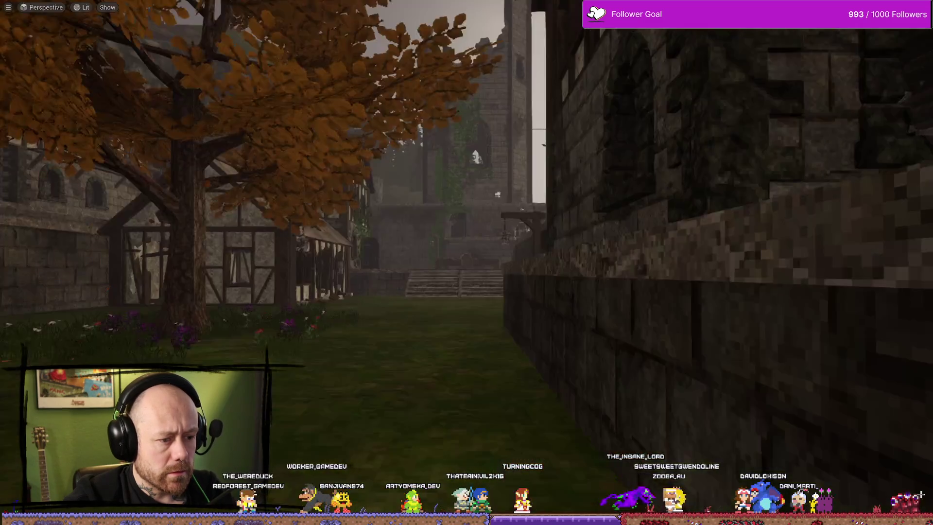
key(ctrl+space)
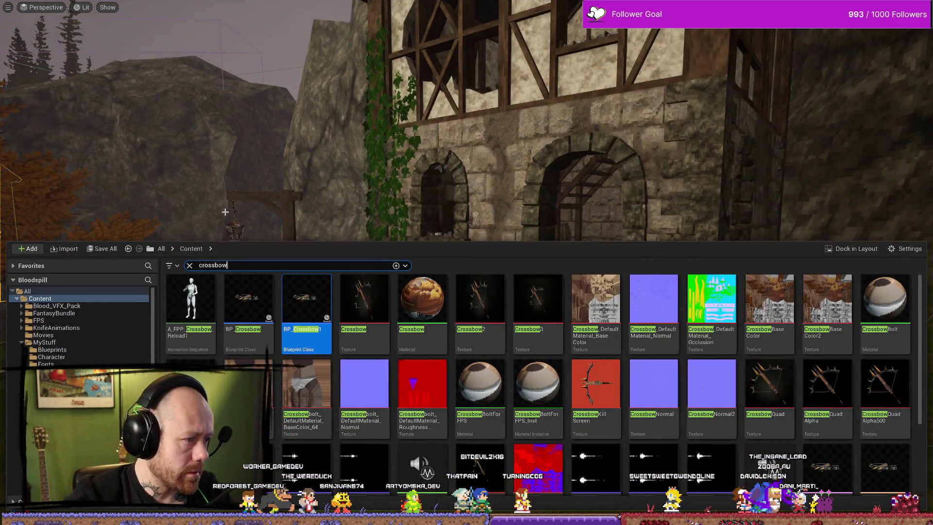
key(ctrl+space)
key(alt+Tab)
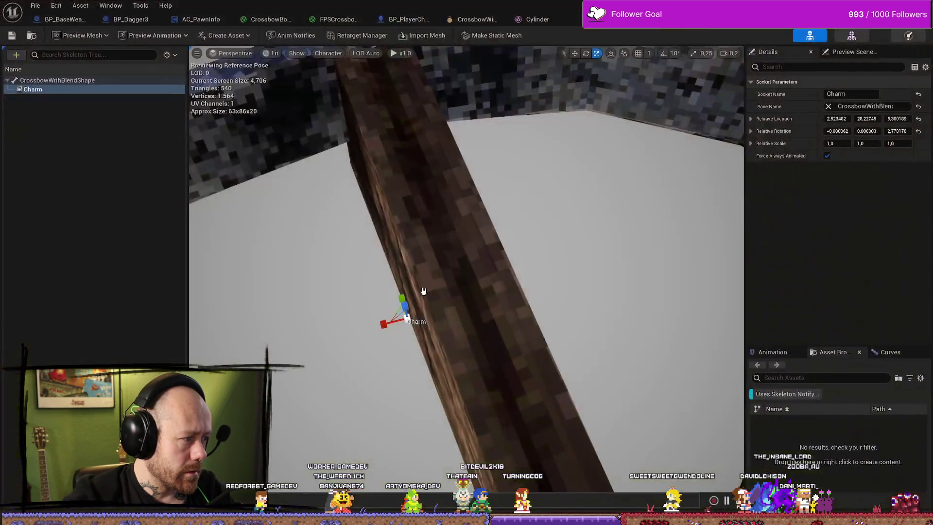
Step: Close the BP_BaseWeapon, BP_Dagger3 and AC_PawnInfo tabs and save BP_PlayerCharacter
click(126, 20)
click(65, 22)
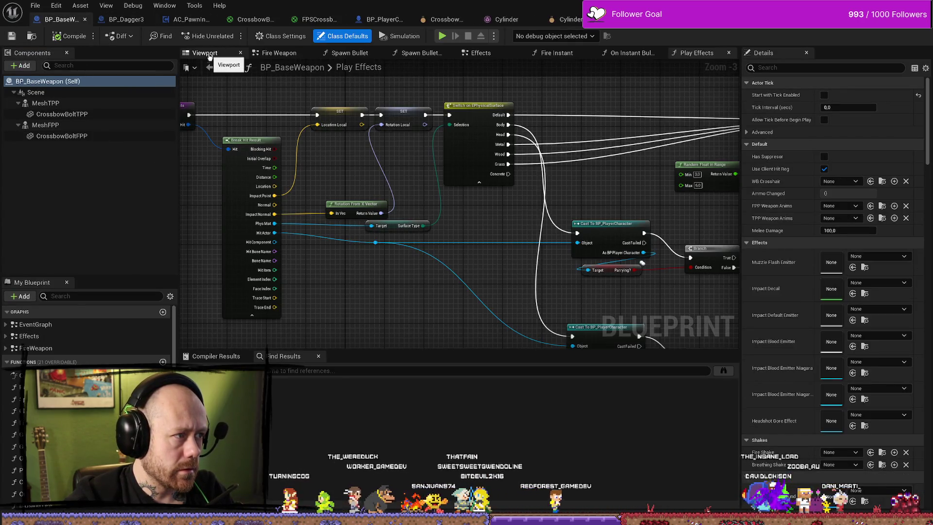
click(87, 20)
click(94, 20)
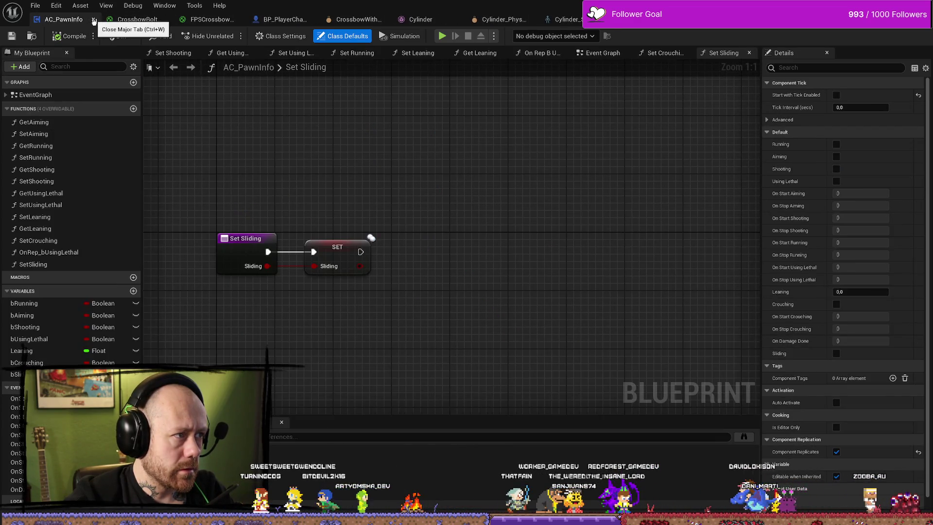
click(94, 20)
click(195, 21)
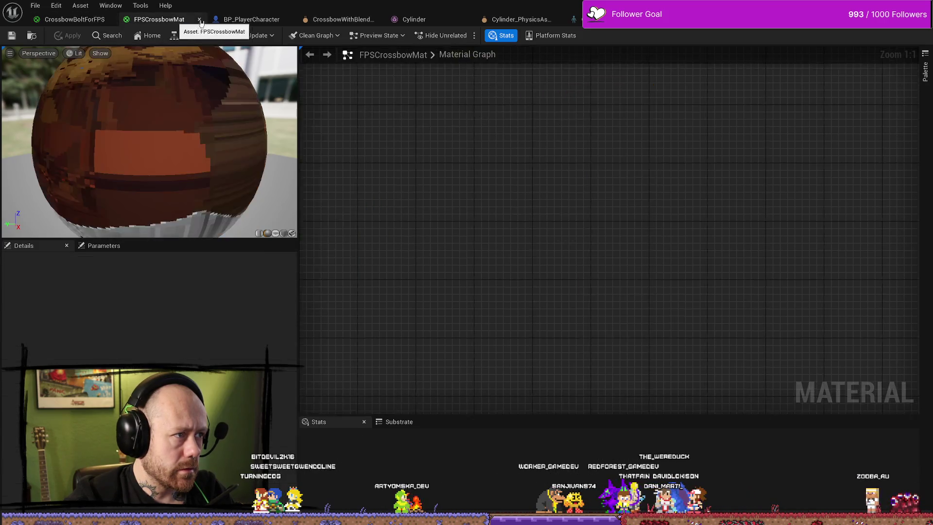
click(243, 20)
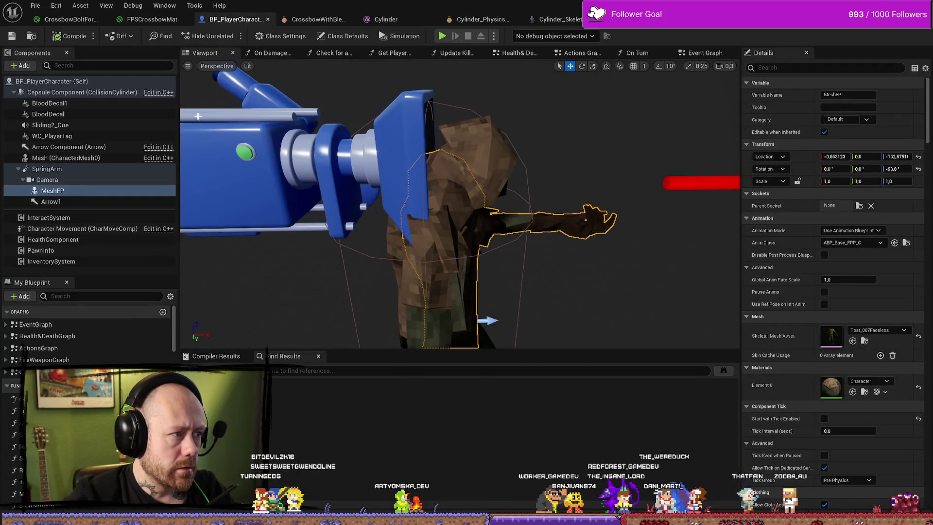
click(12, 37)
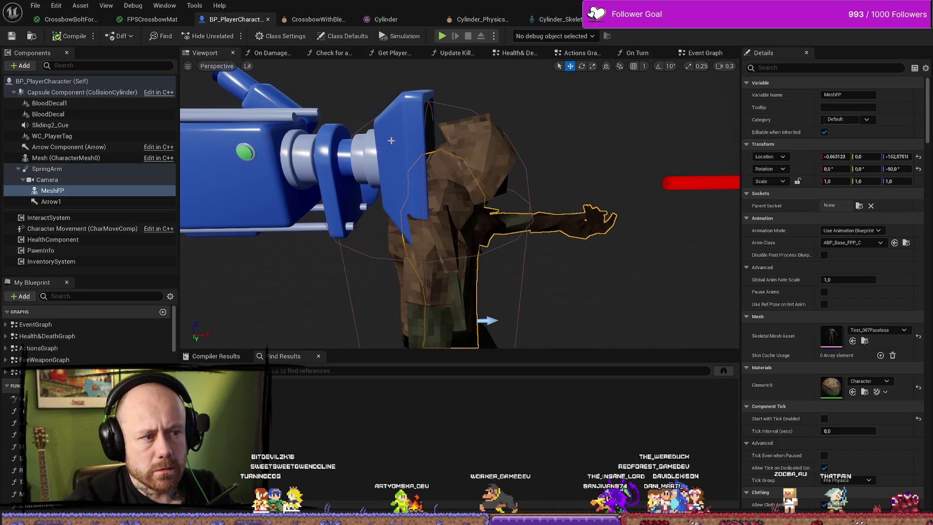
key(Up)
Step: Delete the Cylinder component from BP_Crossbow1
click(826, 20)
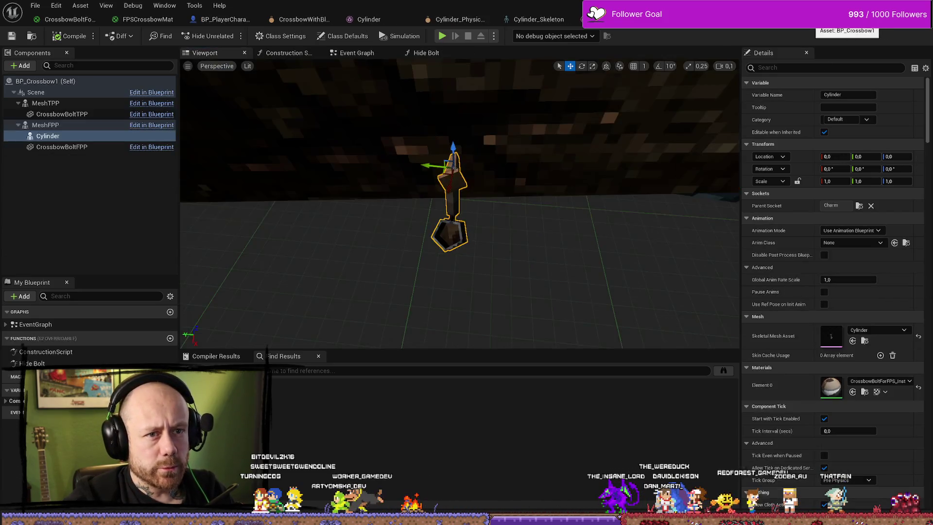
drag(445, 225, 490, 239)
drag(440, 207, 444, 207)
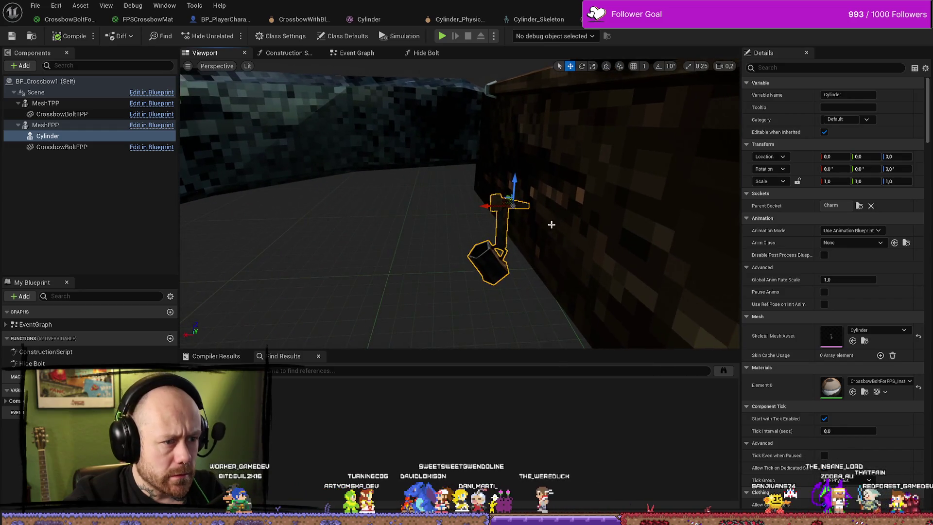
key(Delete)
key(ctrl+z)
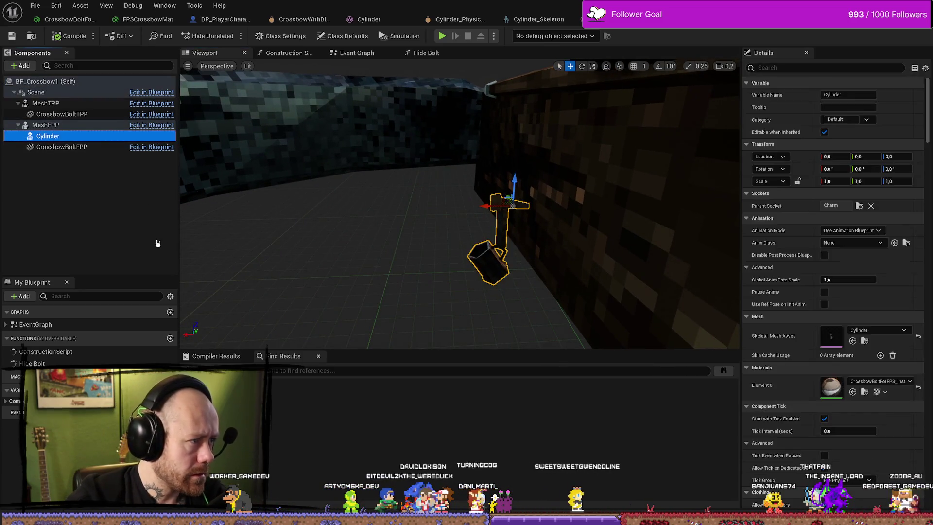
key(Delete)
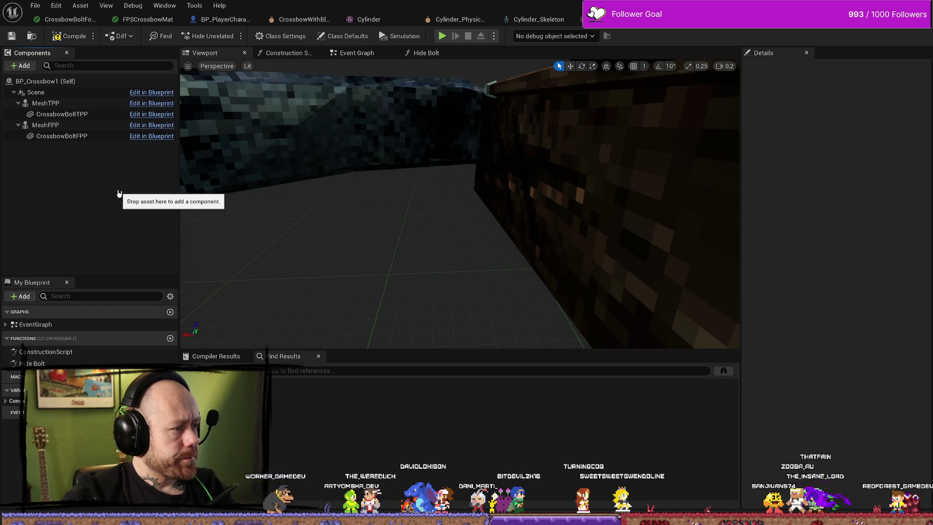
drag(418, 214, 429, 217)
key(ctrl+space)
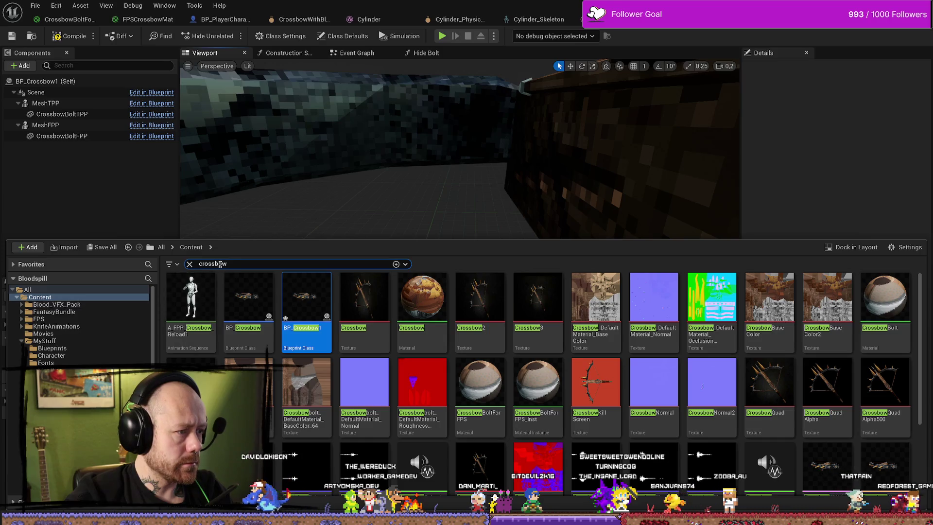
Step: Find the Cylinder mesh via a 'charm' search and add it under MeshFPP
text(harm)
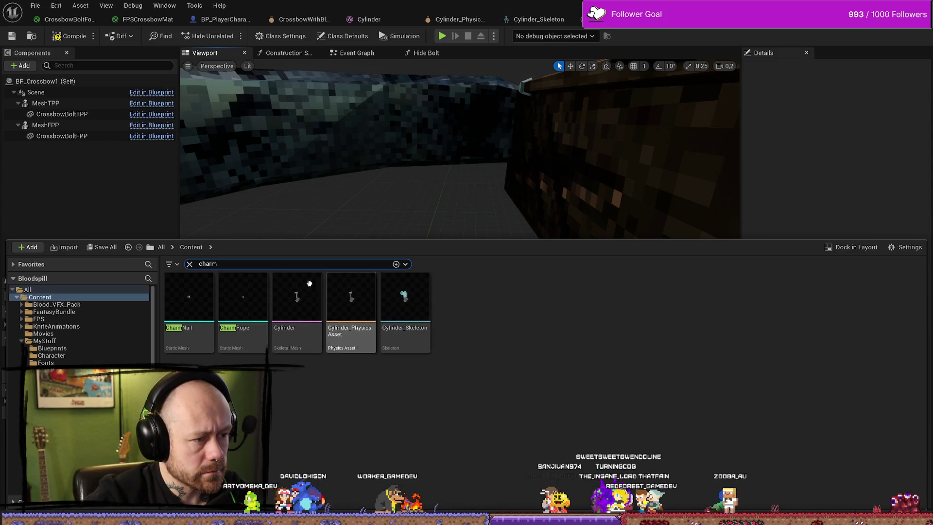
mouse_move(296, 299)
mouse_down()
mouse_move(45, 146)
mouse_move(34, 119)
mouse_move(79, 181)
mouse_up()
mouse_move(43, 103)
mouse_down()
mouse_move(59, 114)
mouse_move(53, 136)
mouse_up()
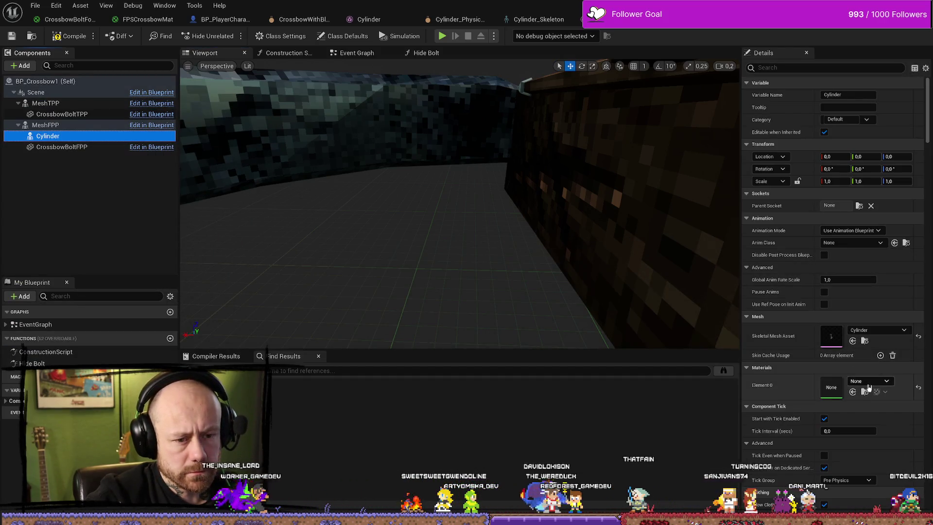
Step: Attach the new Cylinder to the Charm socket, then compile and save BP_Crossbow1
click(840, 206)
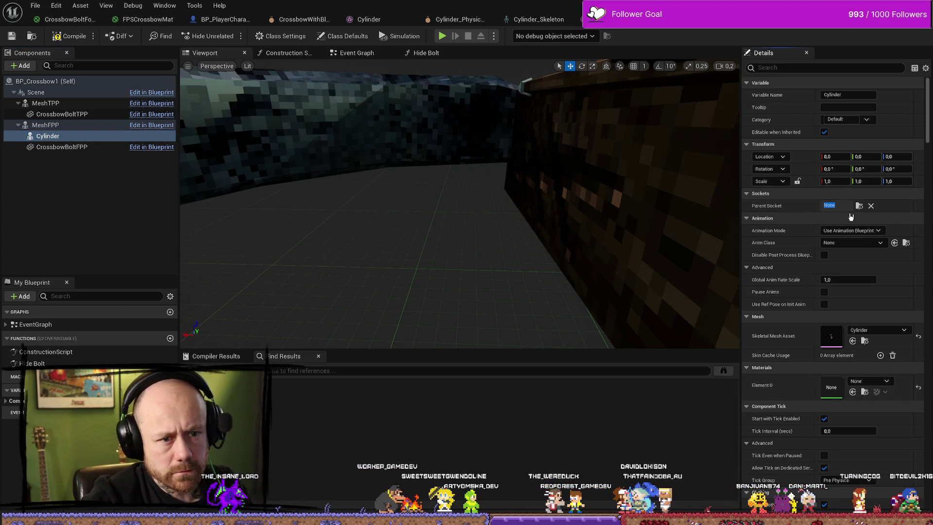
click(848, 206)
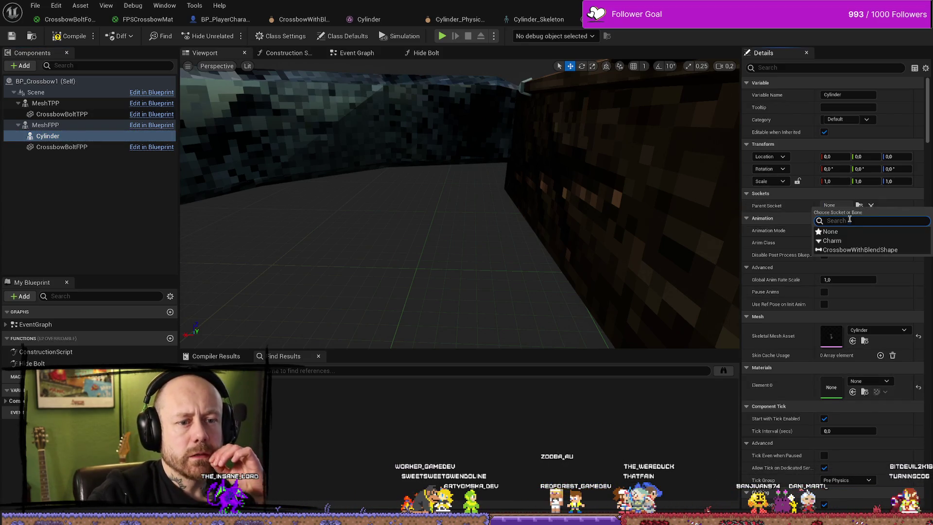
click(833, 241)
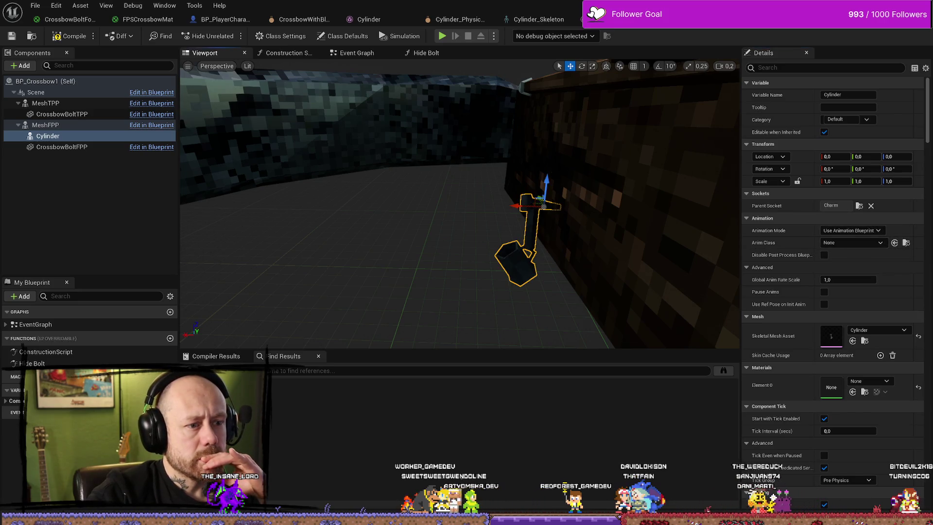
click(45, 103)
click(69, 36)
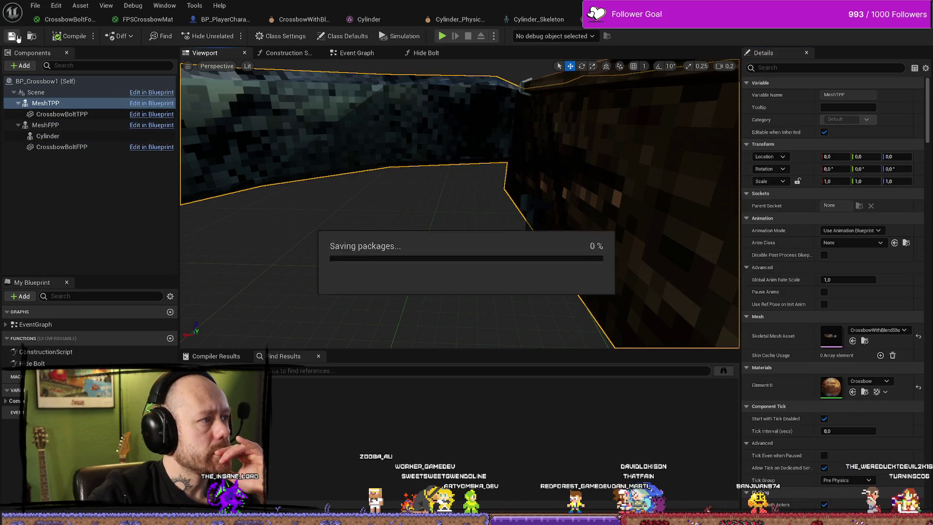
Step: Play-test the charm, stop, clear the 'charm' search, and return to BP_Crossbow1
key(alt+Tab)
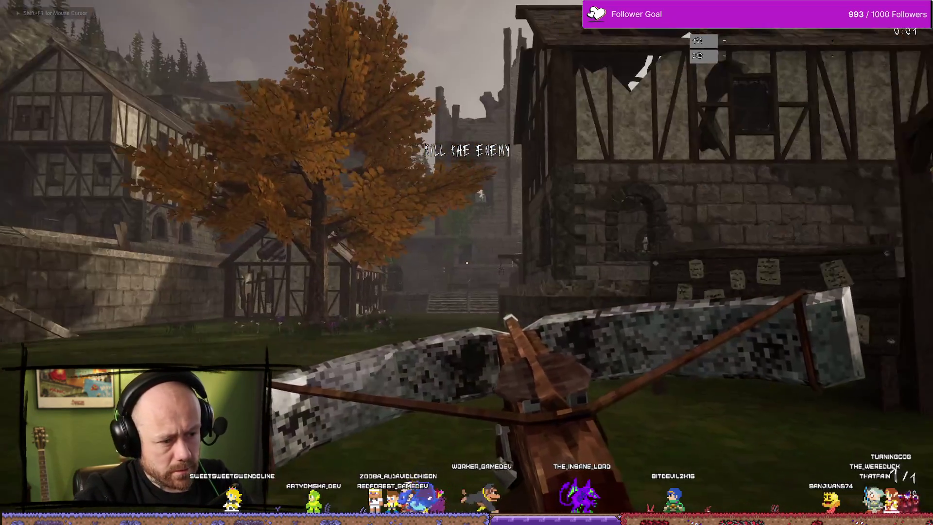
key(w)
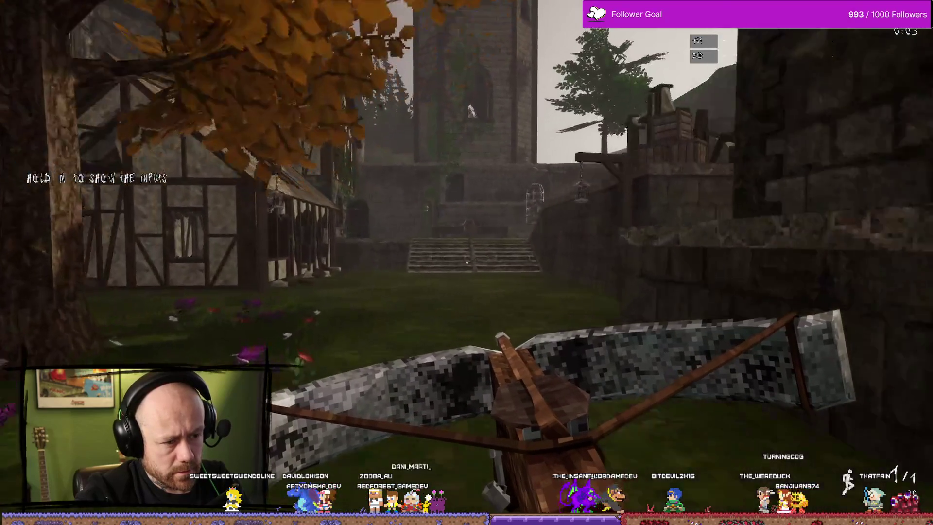
key(Escape)
key(ctrl+space)
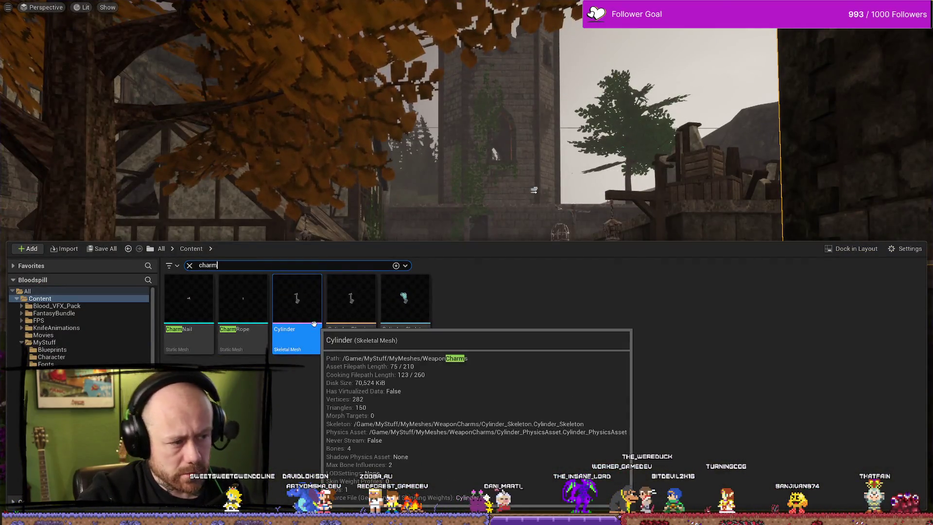
click(190, 267)
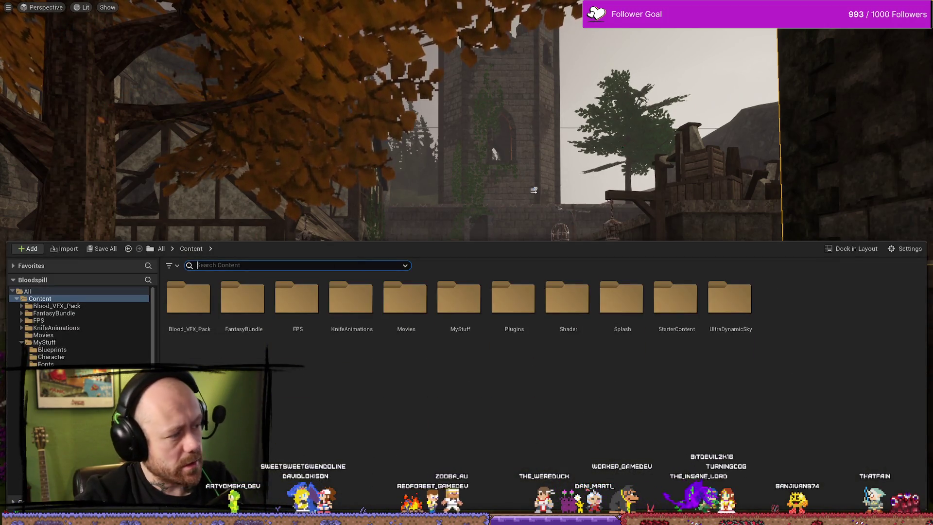
key(alt+Tab)
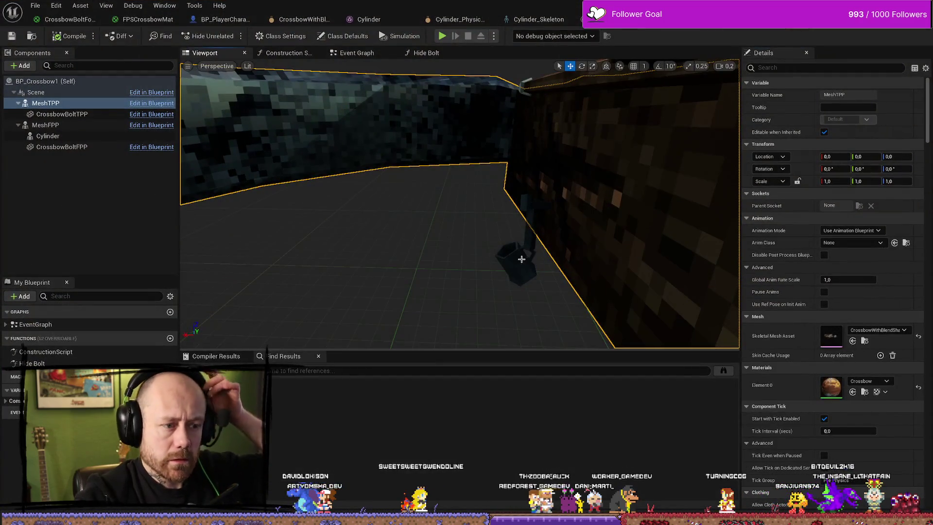
Step: Assign the CrossbowBoltForFPS material to the Cylinder's Element 0 slot
click(521, 259)
click(876, 383)
text(crossb)
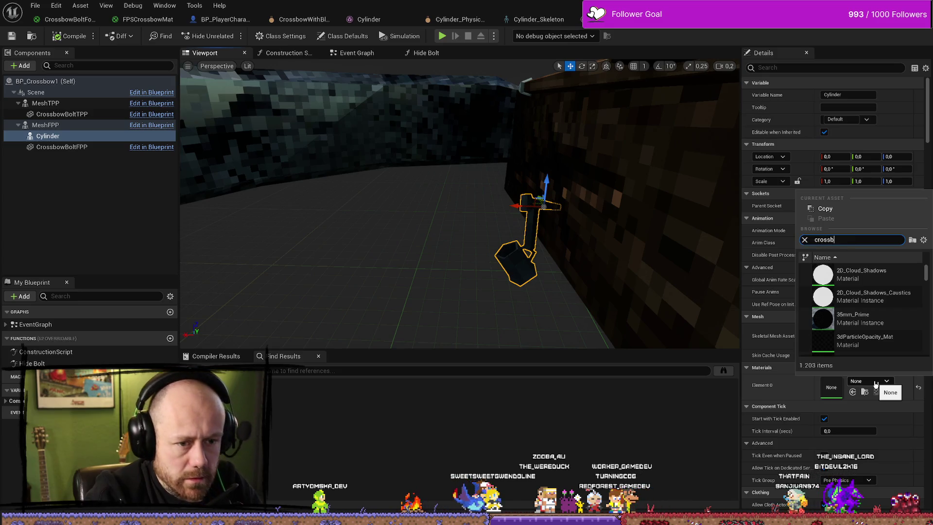
text(owbol)
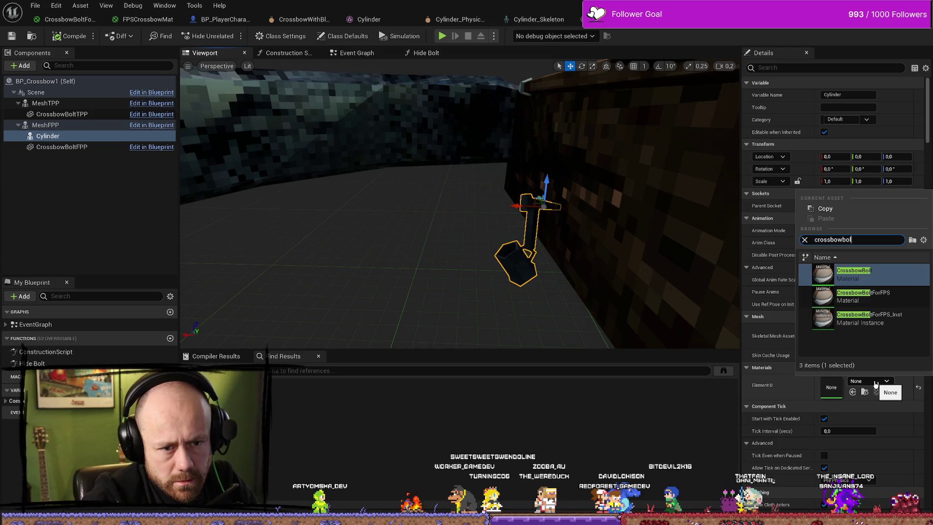
key(Down)
key(Down)
key(Return)
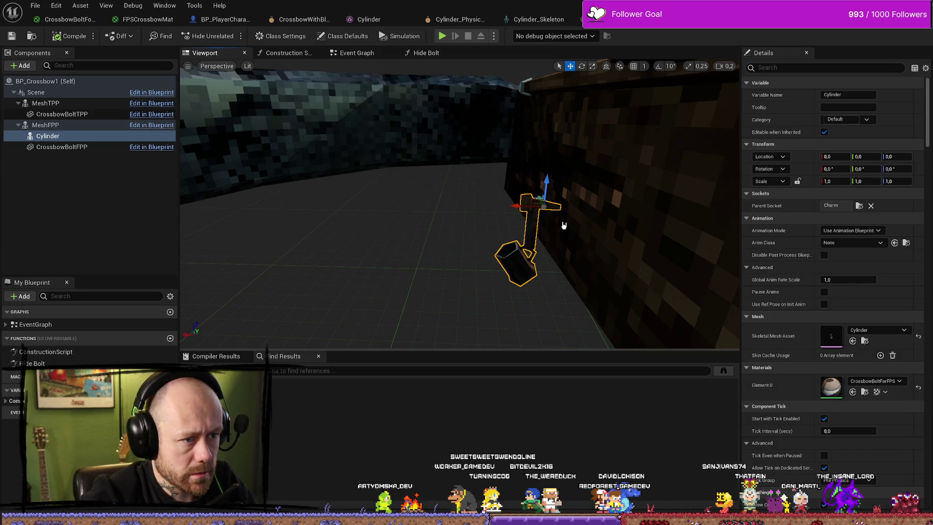
Step: Give the Cylinder a Custom collision preset with WorldStatic object type, then compile
click(530, 210)
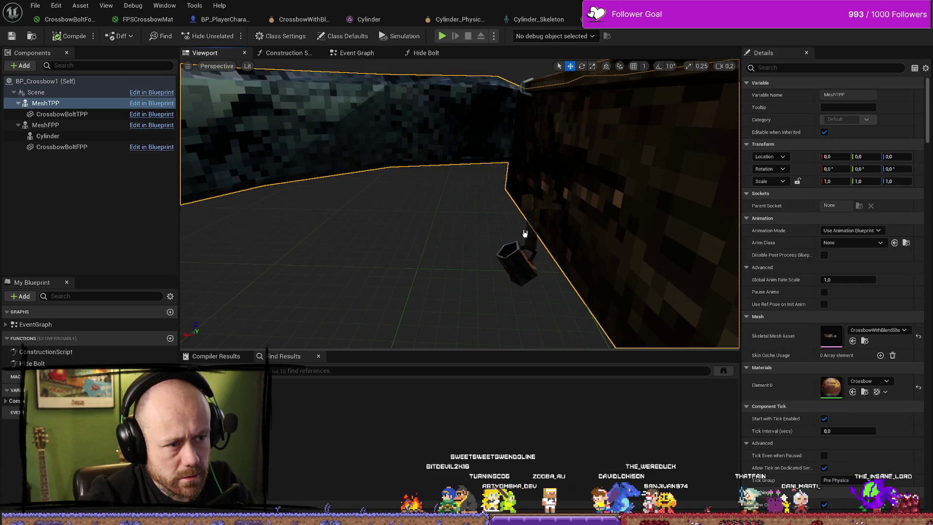
click(517, 259)
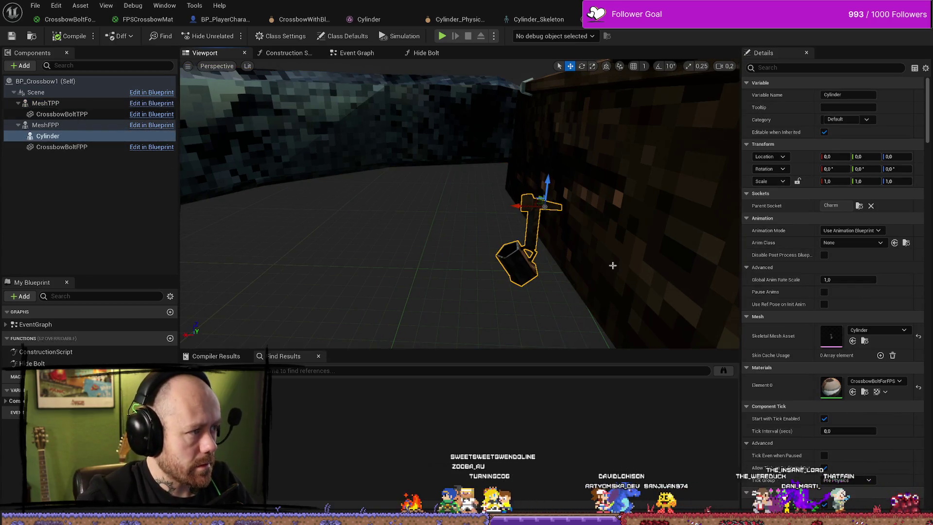
scroll(814, 242, down, 15)
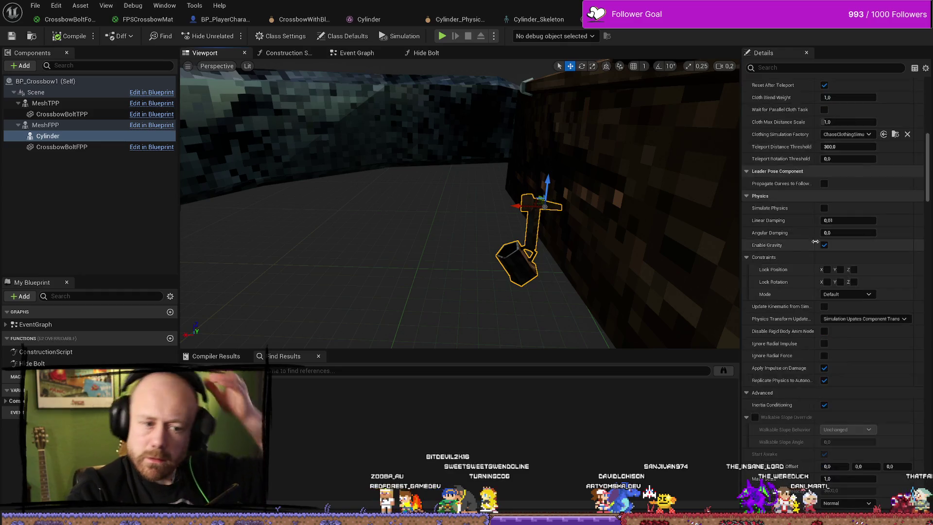
scroll(826, 236, down, 10)
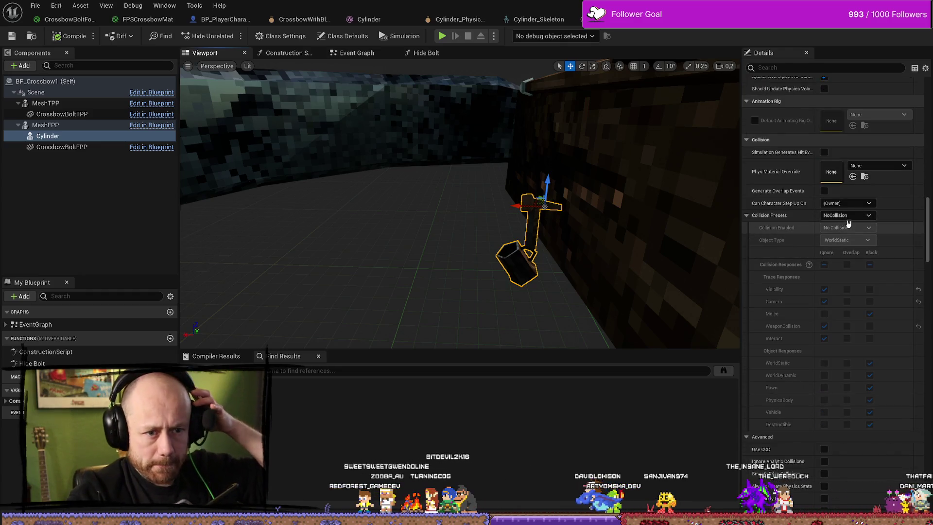
click(847, 215)
click(845, 222)
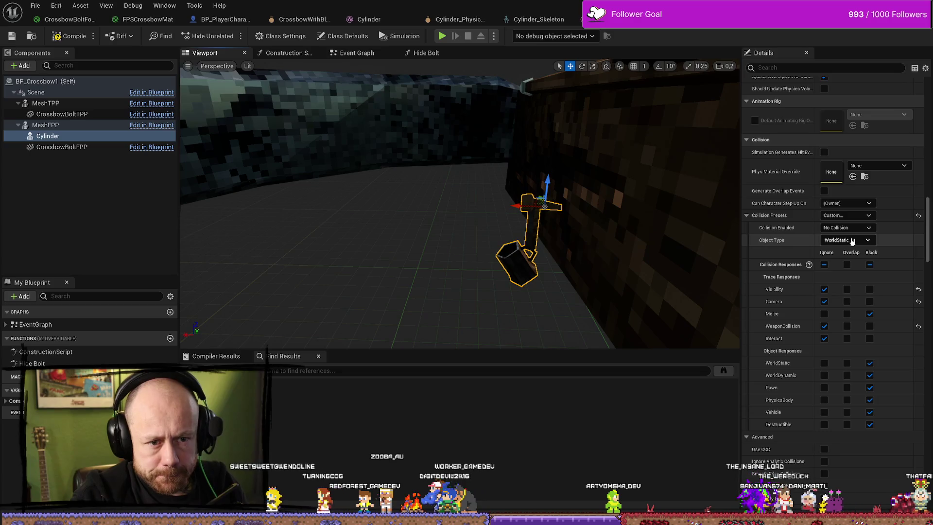
click(852, 241)
click(840, 249)
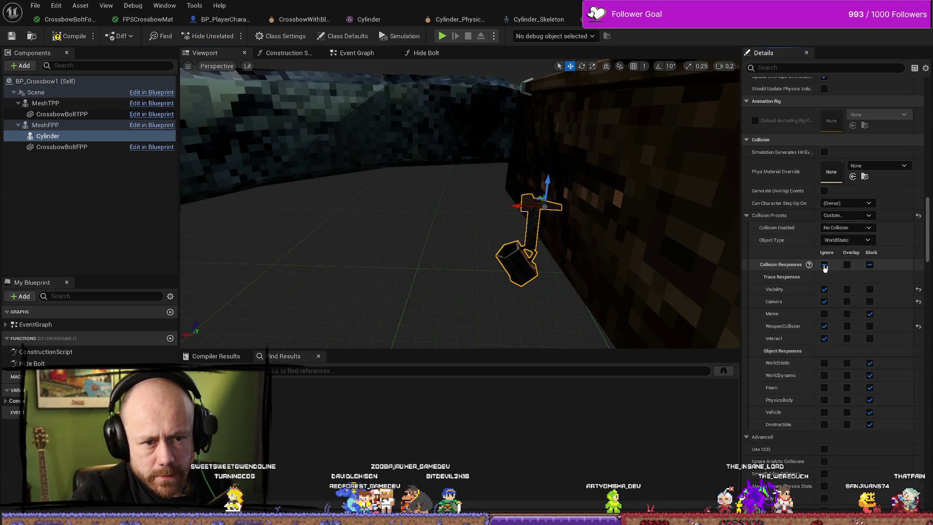
click(70, 36)
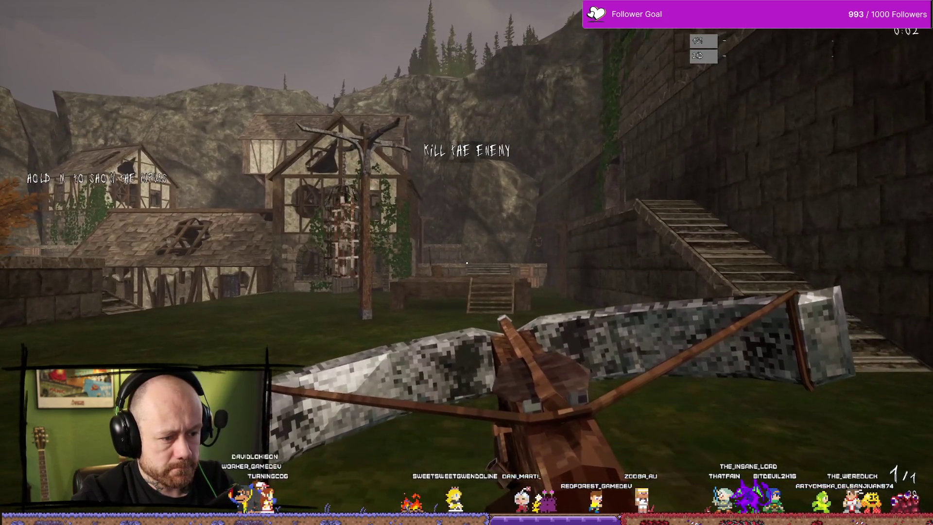
Step: Stop the game, exit fullscreen, play-test again from the level editor, then stop
key(Escape)
key(ctrl+space)
click(899, 63)
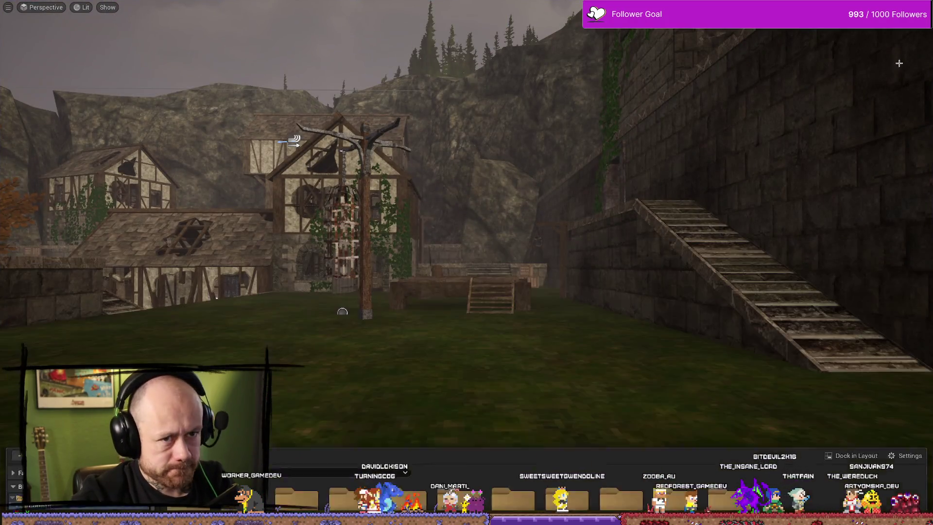
key(F11)
key(alt+Tab)
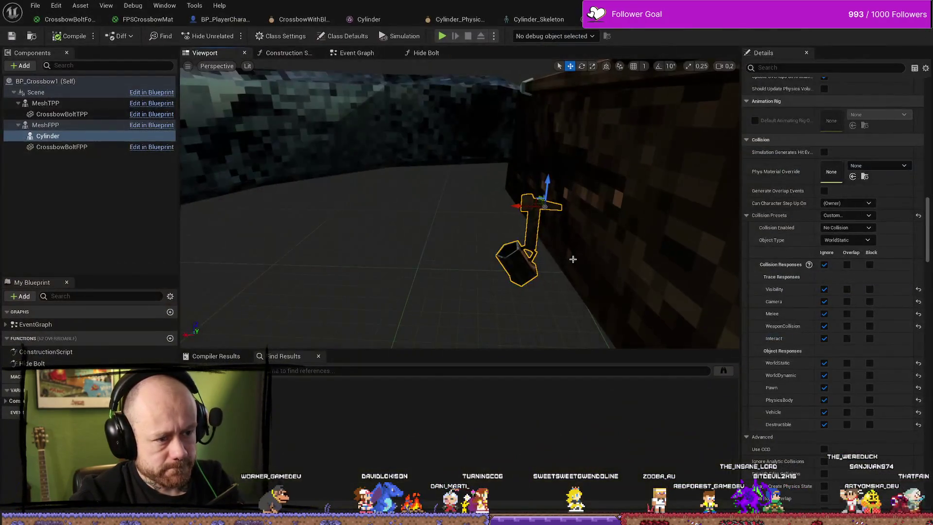
key(alt+Tab)
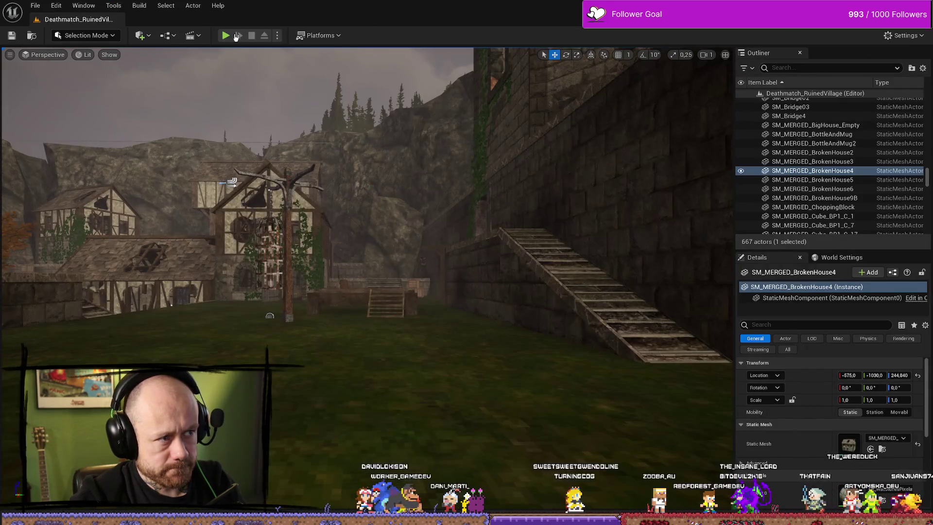
click(234, 35)
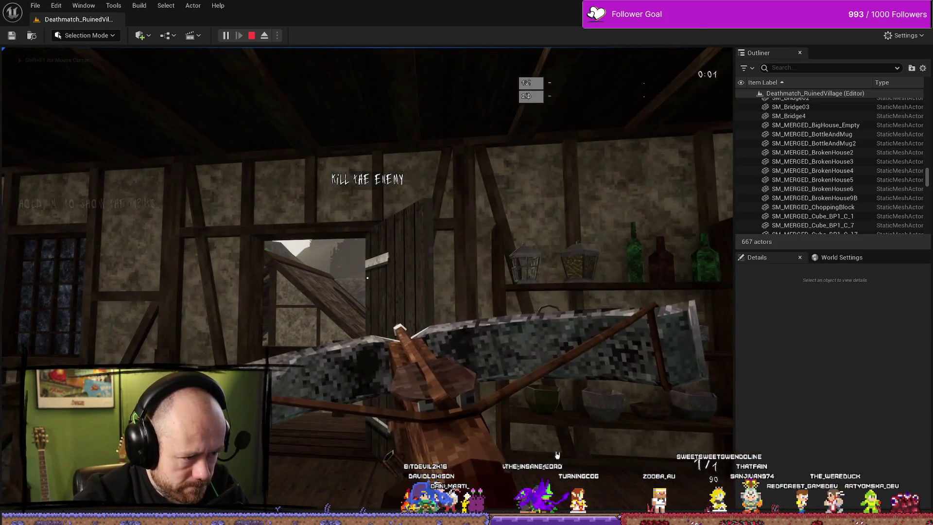
key(Escape)
key(ctrl+space)
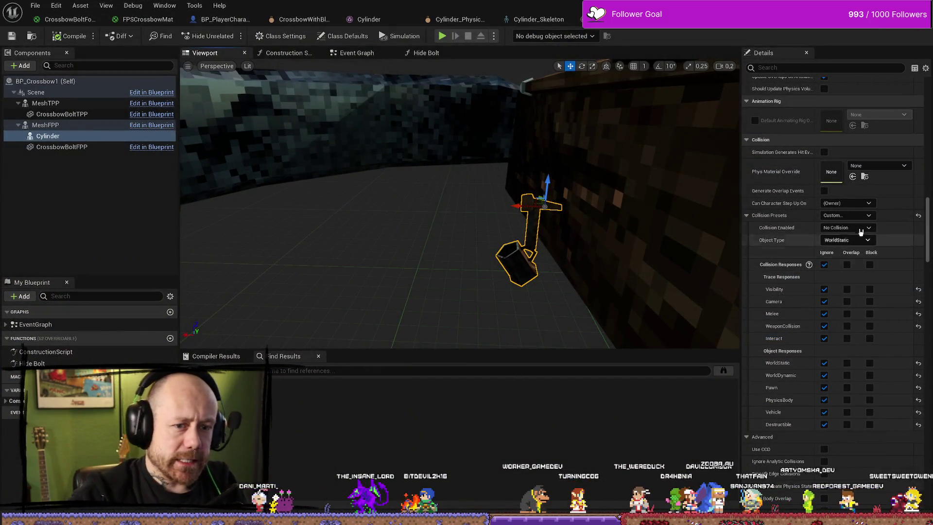
Step: Set the Cylinder's Collision Enabled to 'Collision Enabled (Query and Physics)'
click(73, 137)
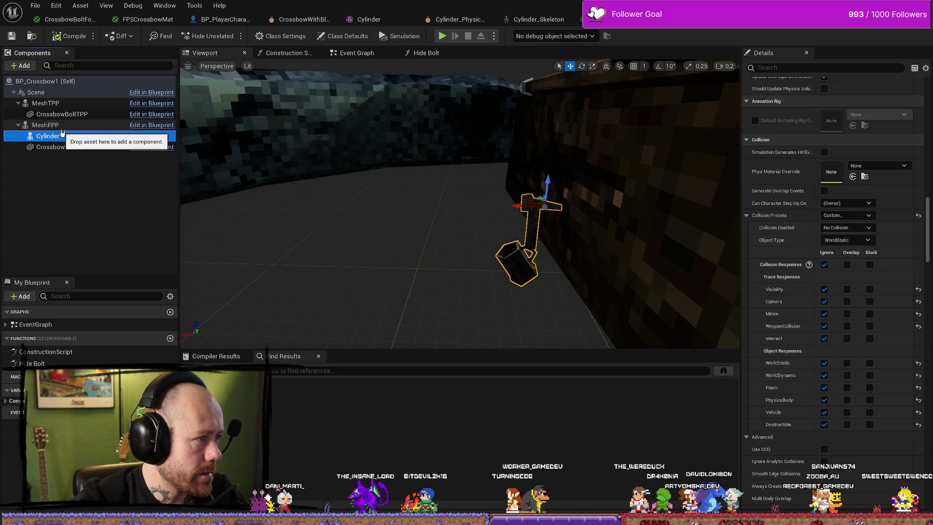
click(68, 36)
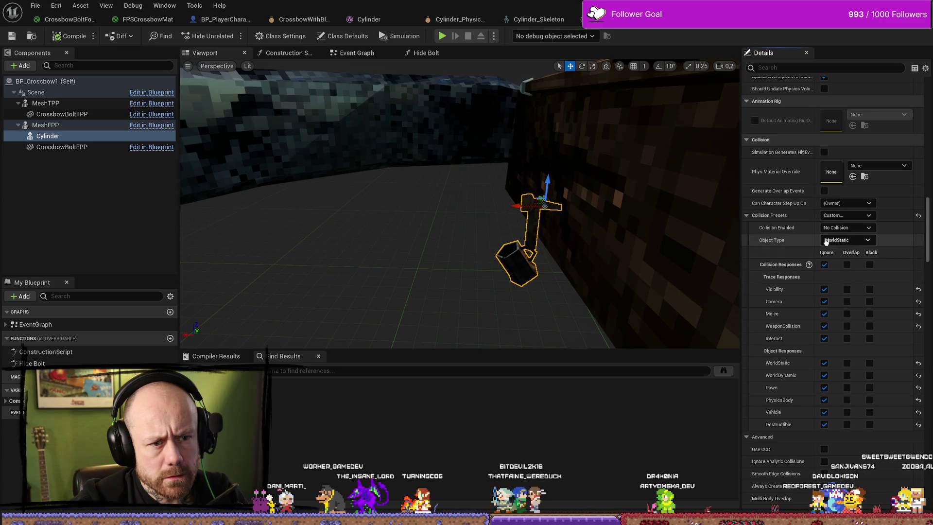
click(838, 227)
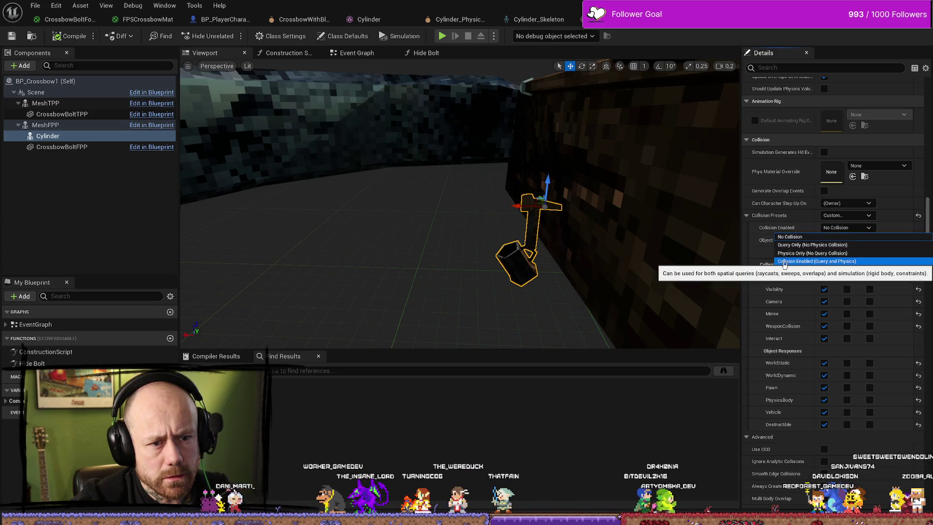
click(784, 262)
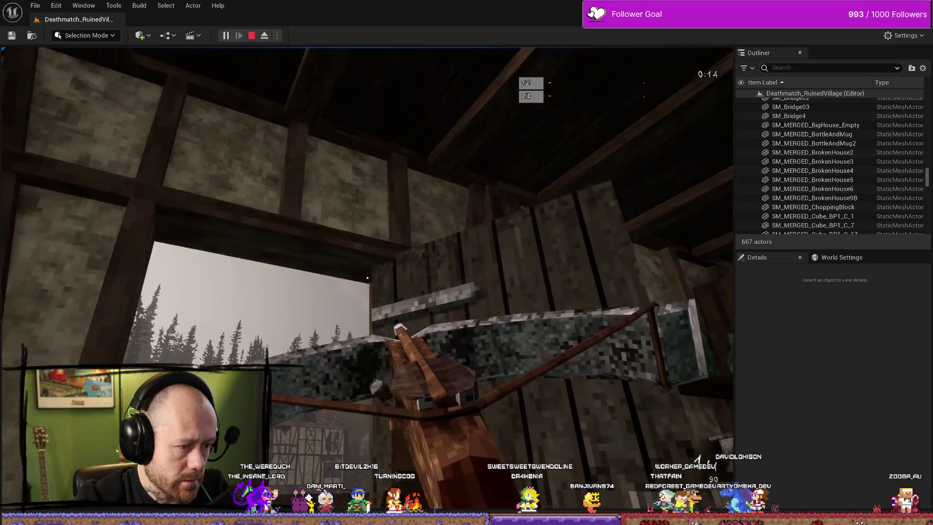
Step: Stop the play-test and switch to Blender's Weapons.blend showing the charm's armature bone chain
key(Escape)
key(ctrl+space)
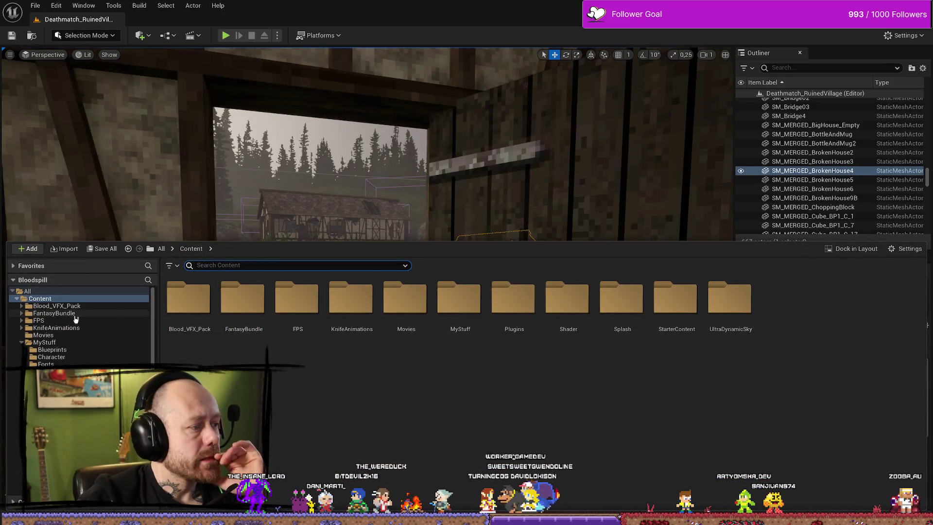
key(alt+Tab)
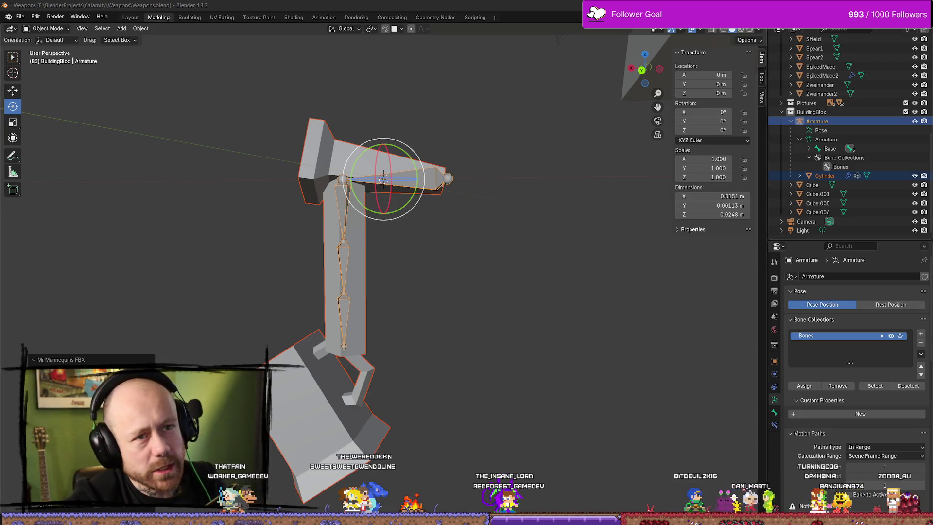
Step: Switch between Blender and Unreal, ending on the BP_Crossbow1 Blueprint editor
key(alt+Tab)
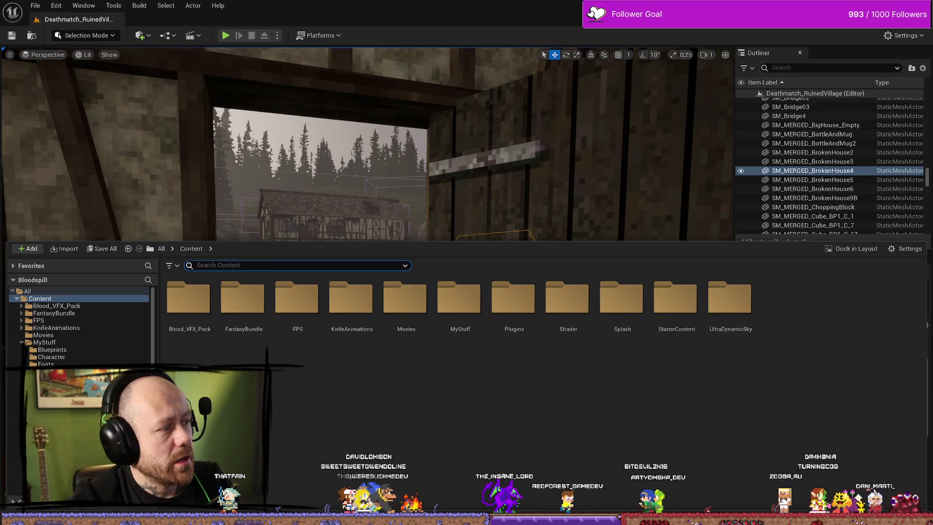
key(alt+Tab)
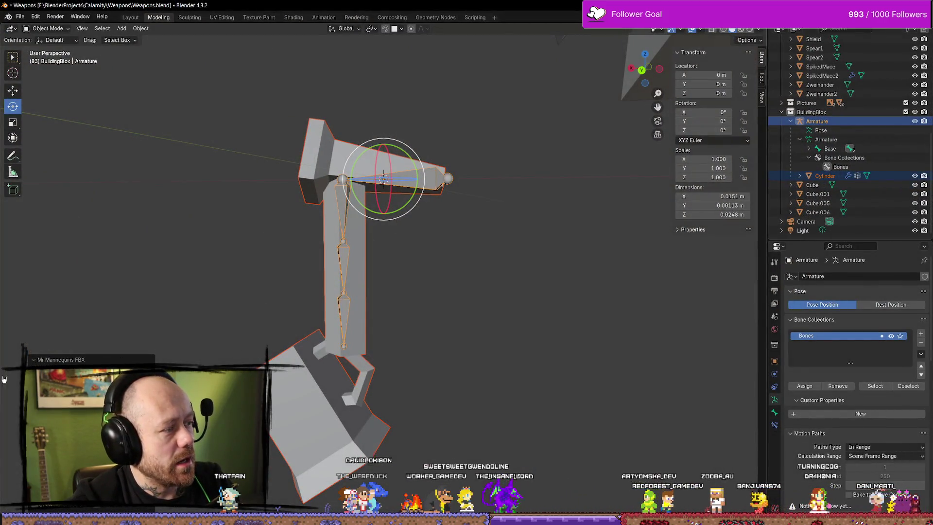
key(alt+Tab)
key(alt+Tab)
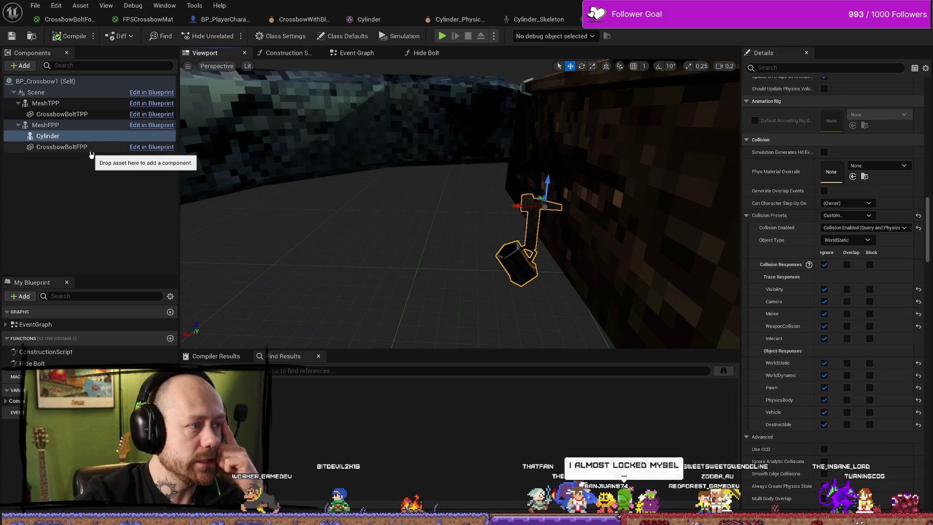
Step: Select the MeshFPP component and frame the crossbow mesh in the viewport
click(62, 147)
scroll(831, 163, down, 10)
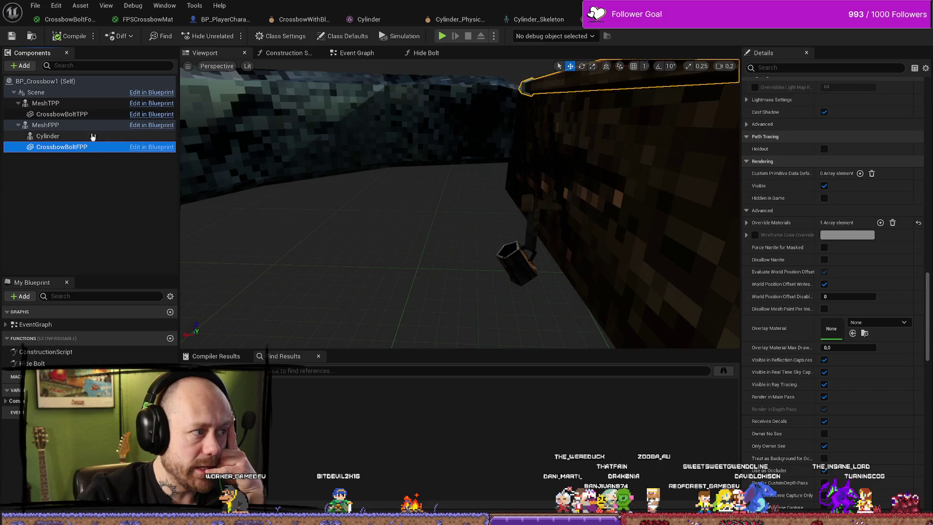
click(72, 126)
scroll(801, 170, up, 5)
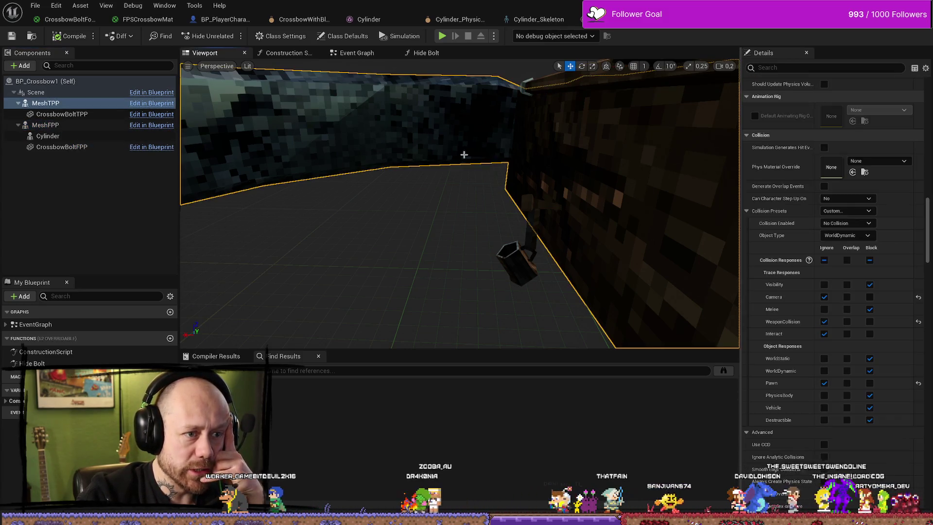
drag(493, 188, 457, 190)
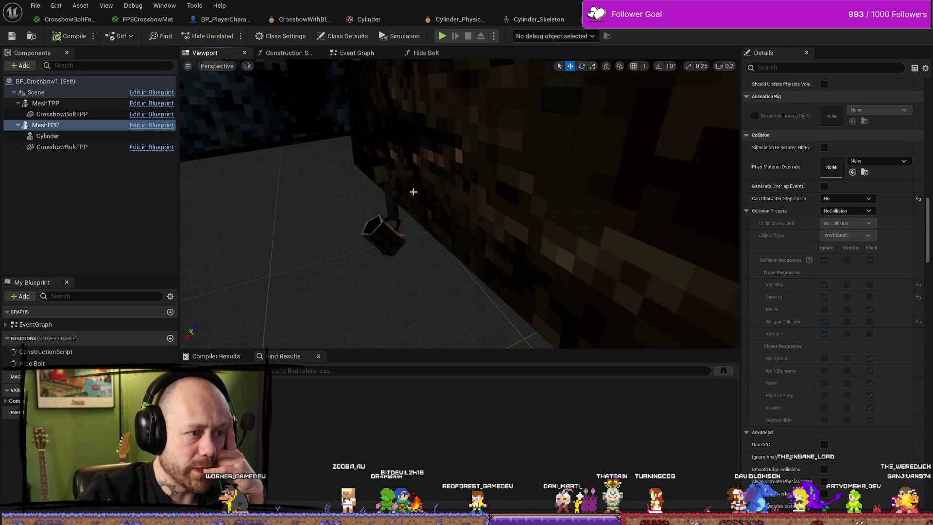
key(f)
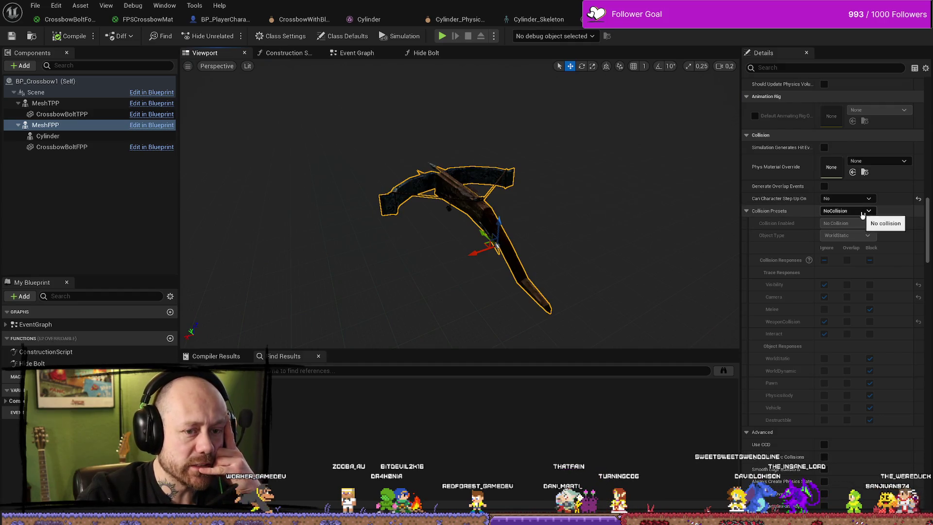
Step: Set MeshFPP's collision preset to Custom with every response set to Ignore
click(862, 212)
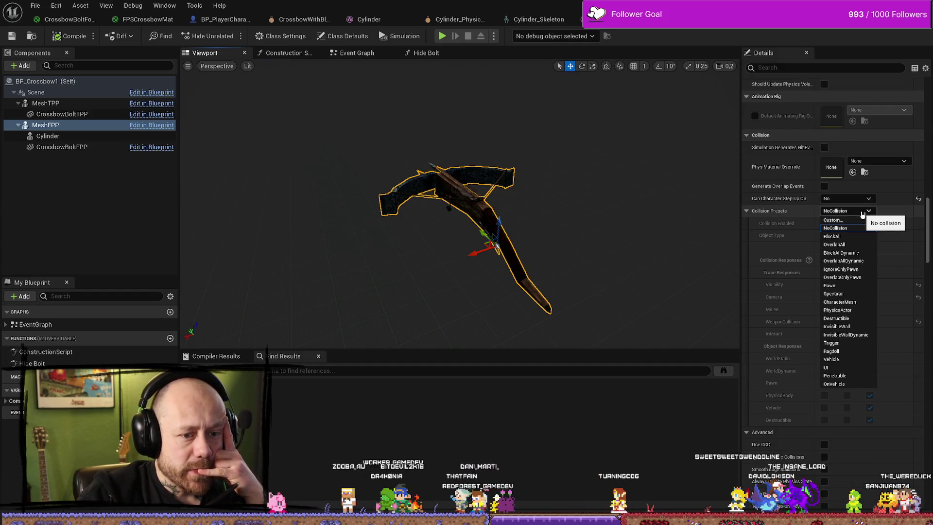
click(863, 215)
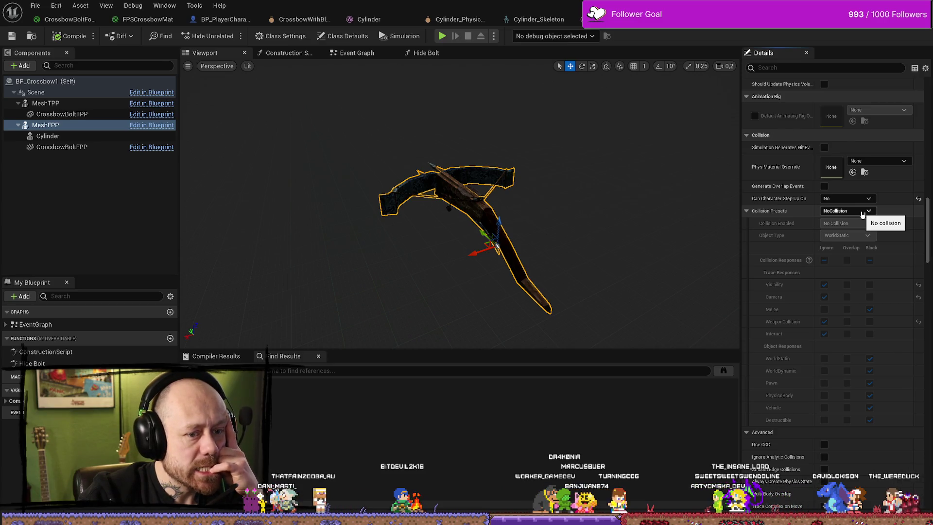
click(862, 214)
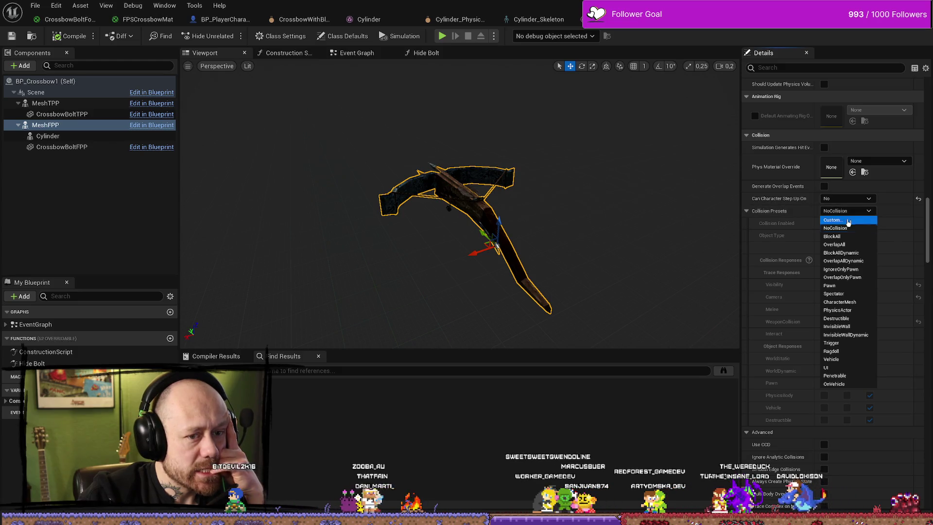
click(832, 219)
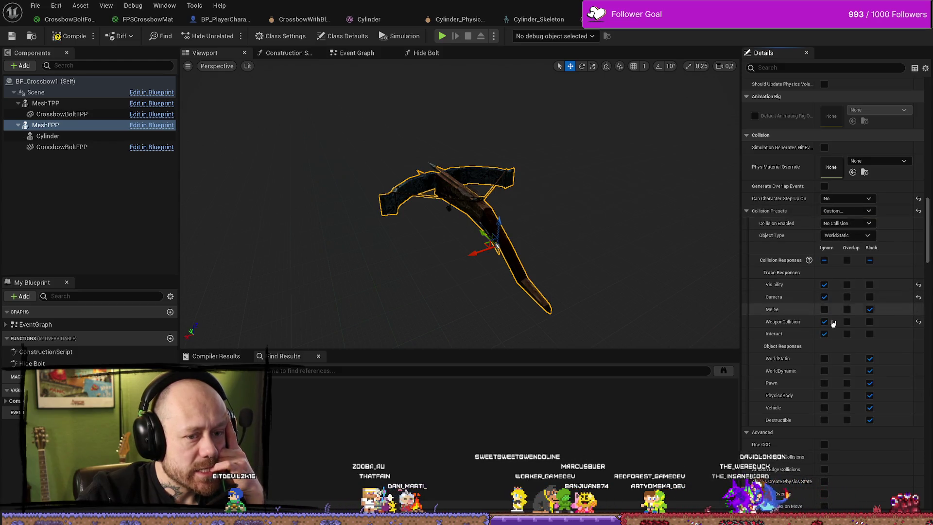
click(824, 261)
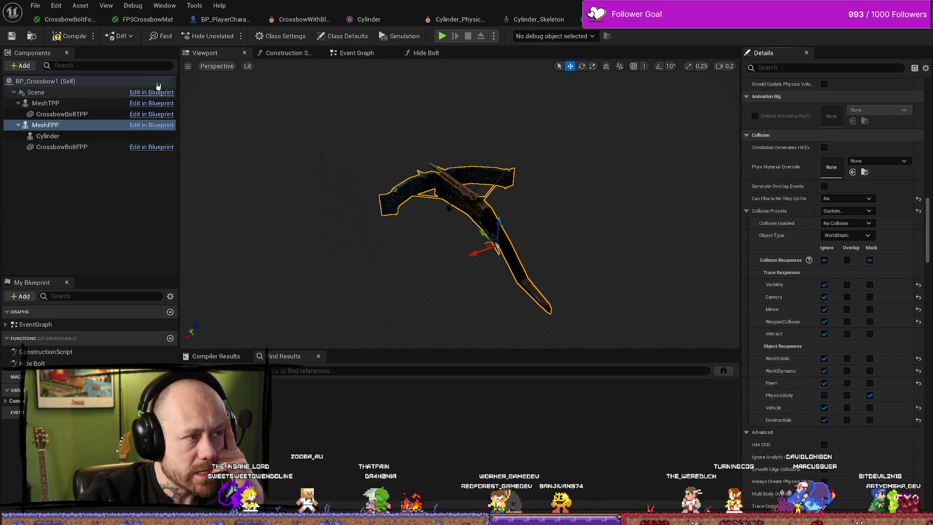
Step: Make the Cylinder component block PhysicsBody objects and recompile the blueprint
click(78, 37)
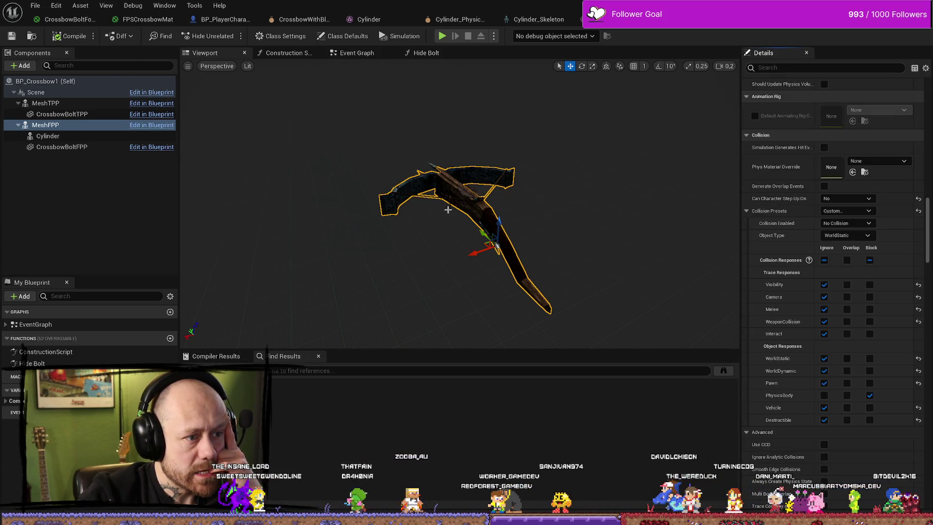
click(48, 136)
click(869, 395)
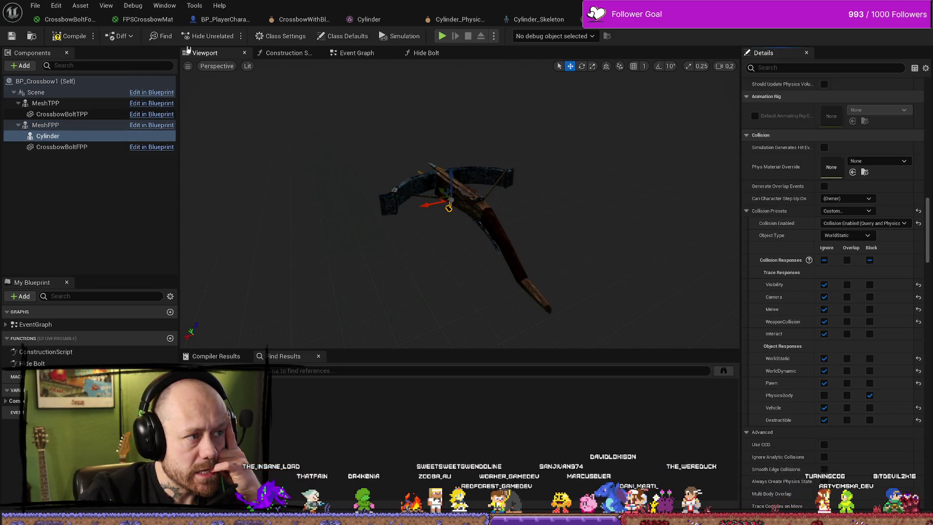
click(68, 36)
Step: Set the crossbow mesh to Query and Physics collision, save, and start a test play
click(483, 210)
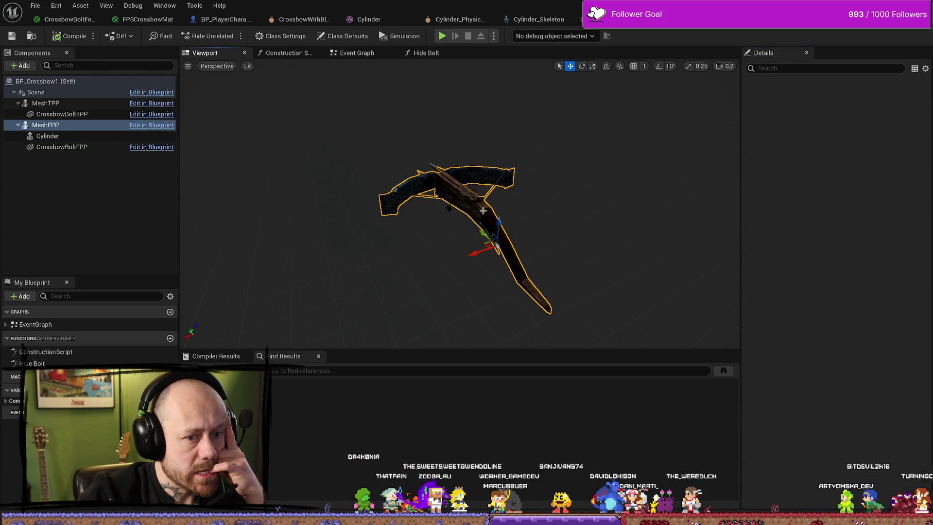
click(869, 224)
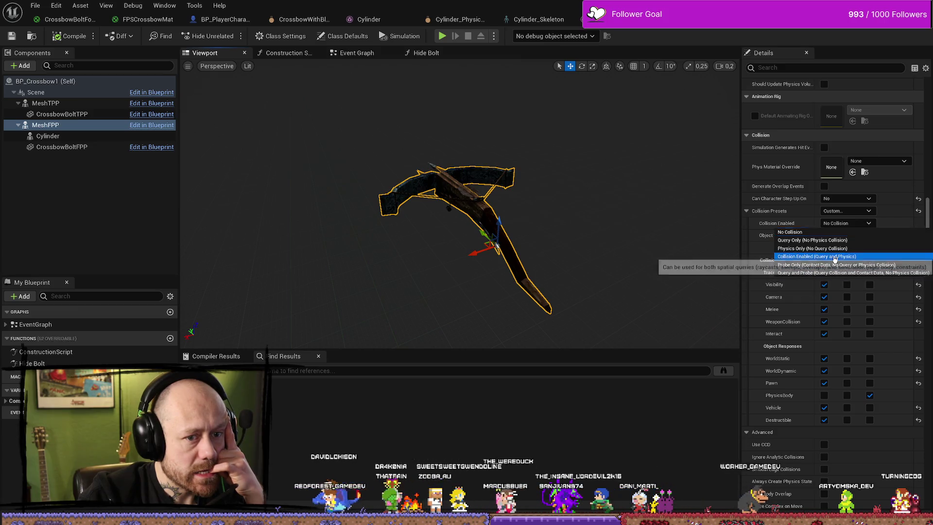
click(816, 256)
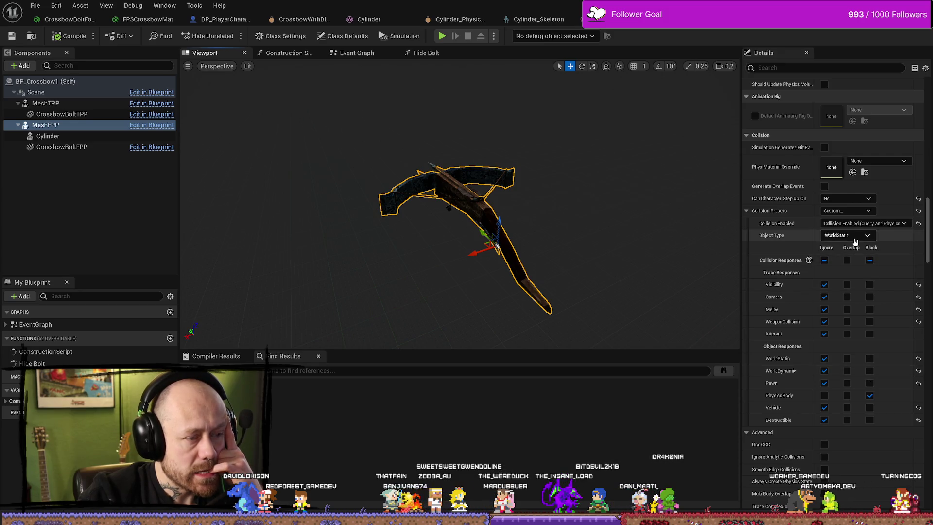
click(14, 37)
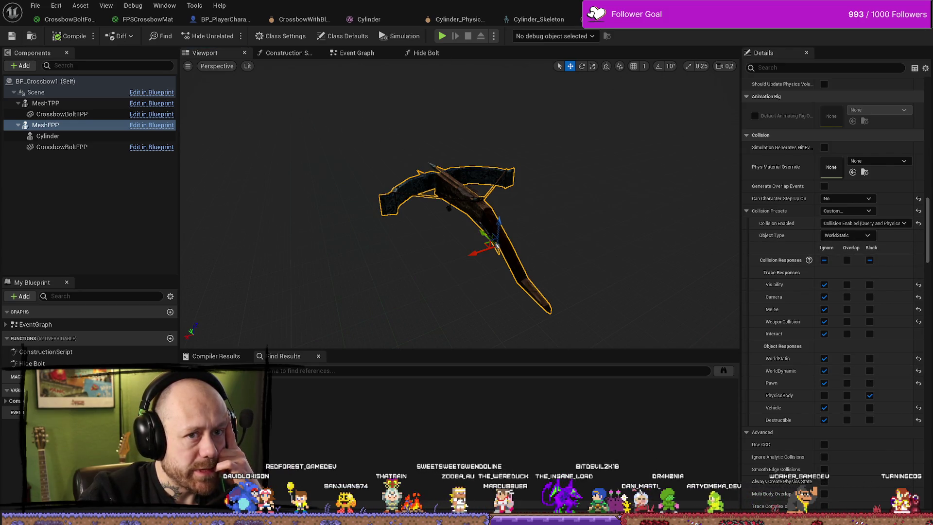
key(alt+Tab)
click(224, 35)
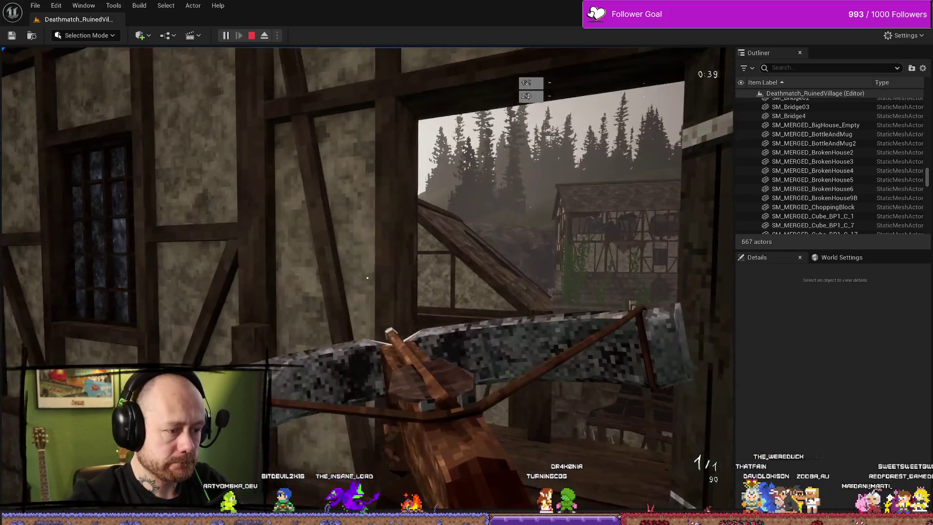
Step: Stop the test play, bring up the Content Browser, and return to BP_Crossbow1
key(Escape)
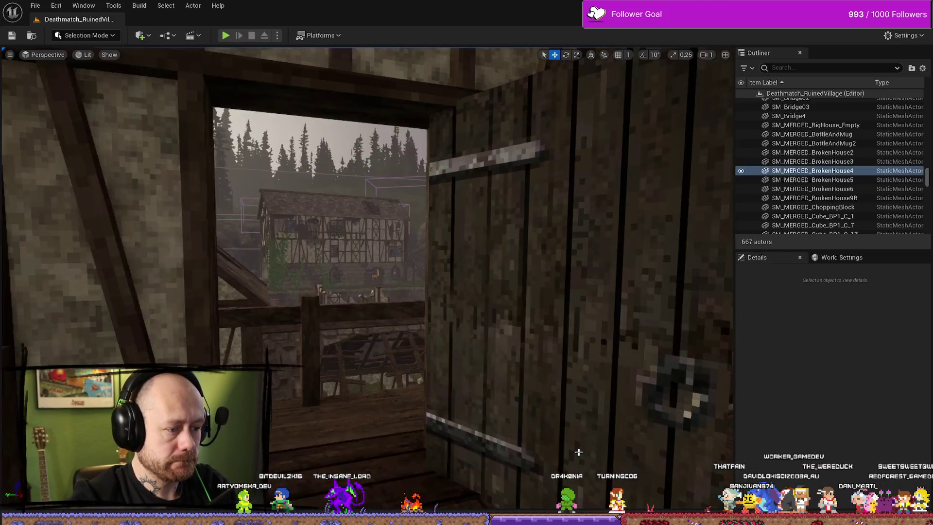
key(ctrl+space)
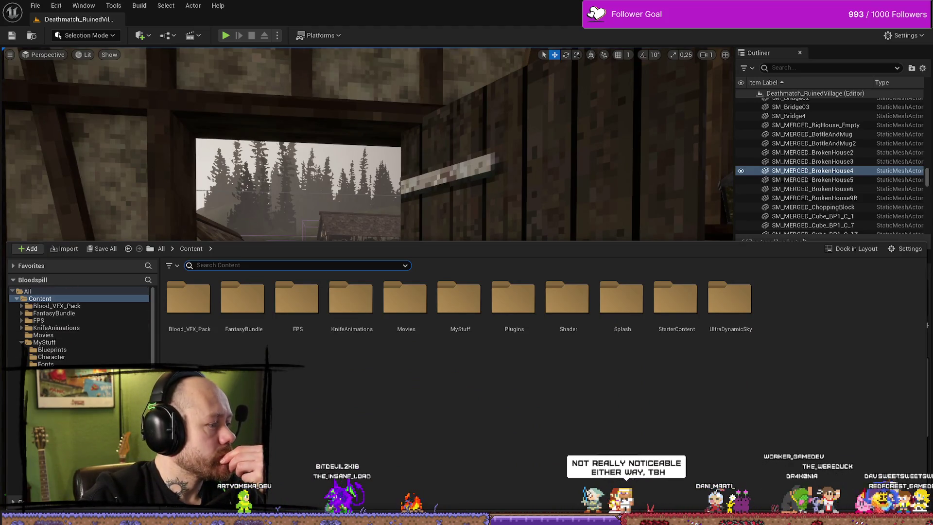
key(alt+Tab)
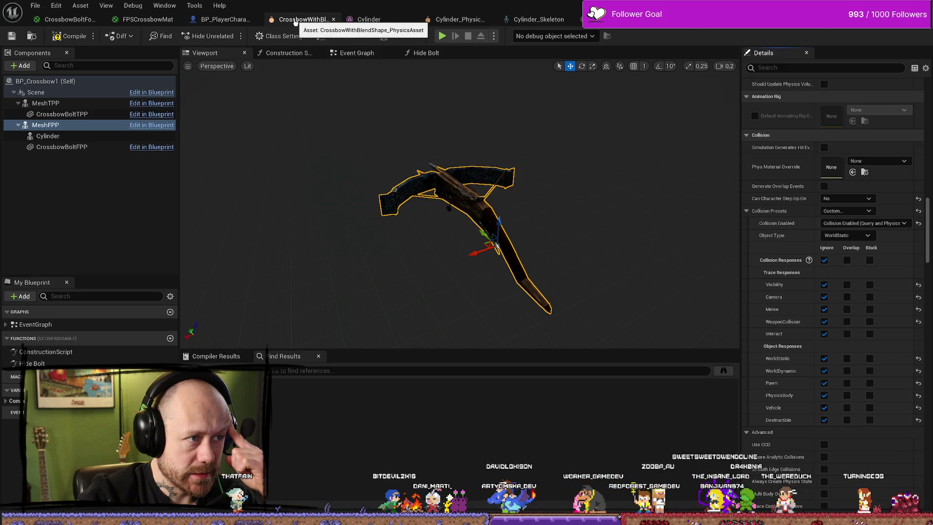
Step: Open the CrossbowWithBlendShape physics asset and select its centre and right-hand box bodies
click(294, 23)
click(428, 238)
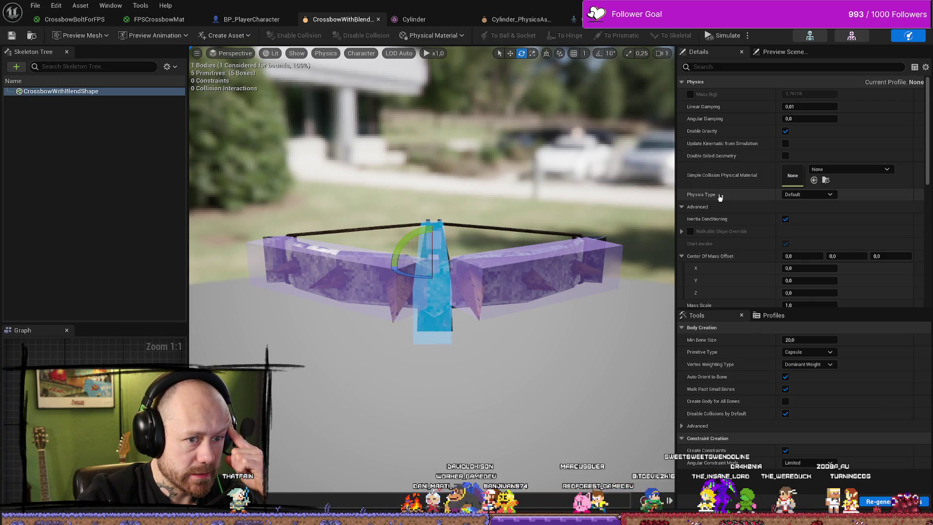
click(830, 197)
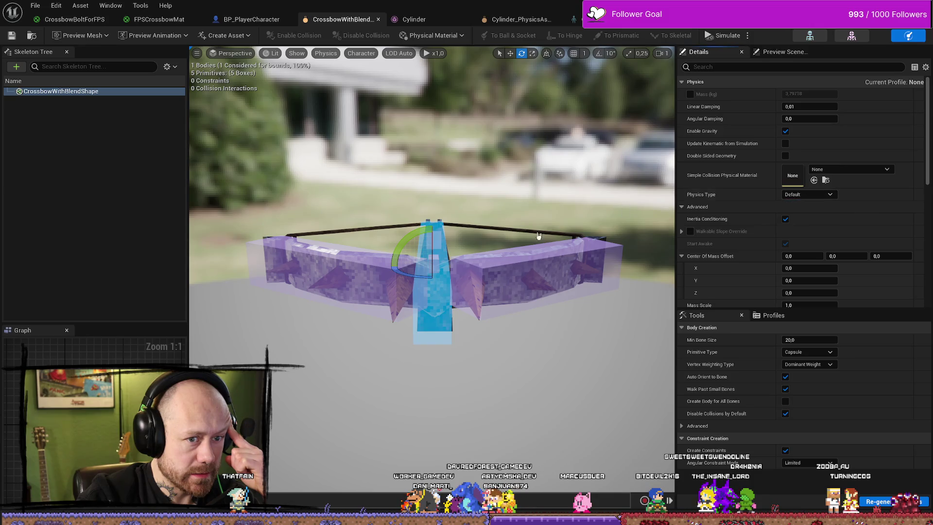
click(590, 264)
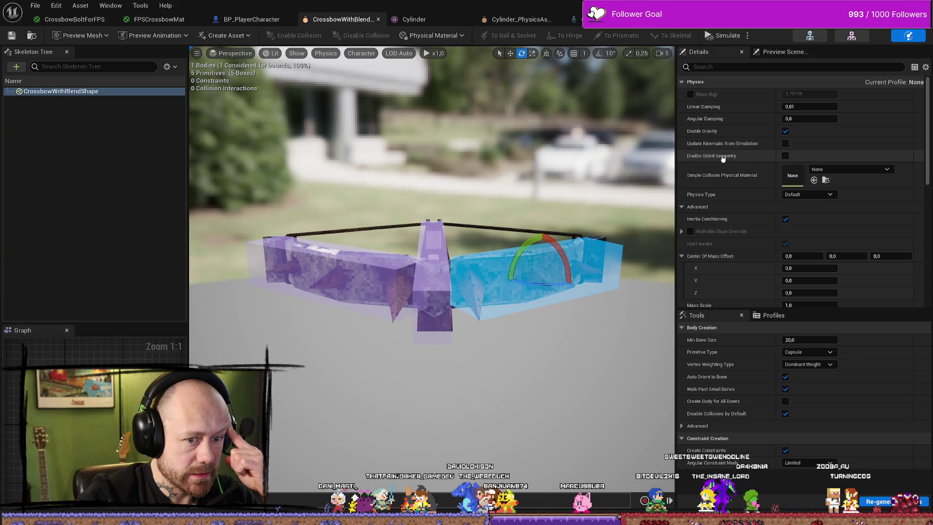
Step: Expand the body's collision primitives to list its five Boxes, then focus the Details search
scroll(729, 165, down, 3)
scroll(723, 156, down, 6)
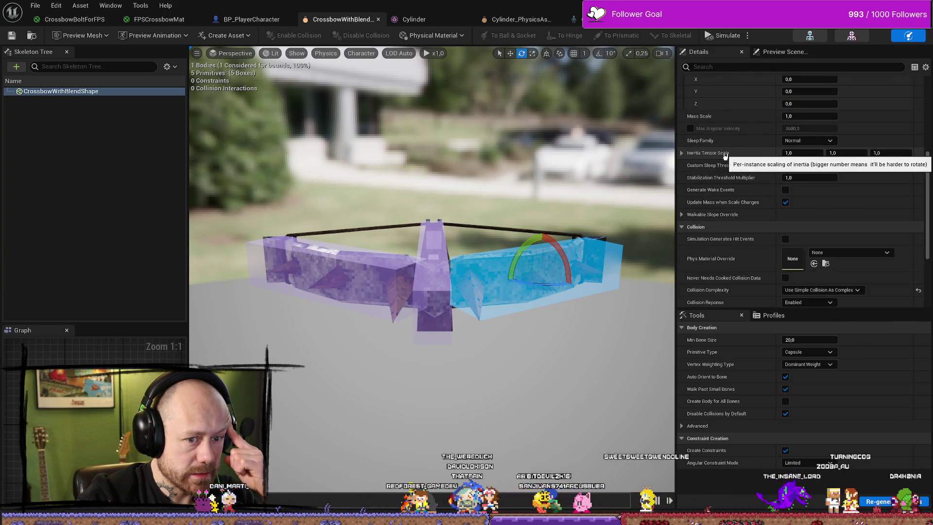
scroll(725, 155, up, 3)
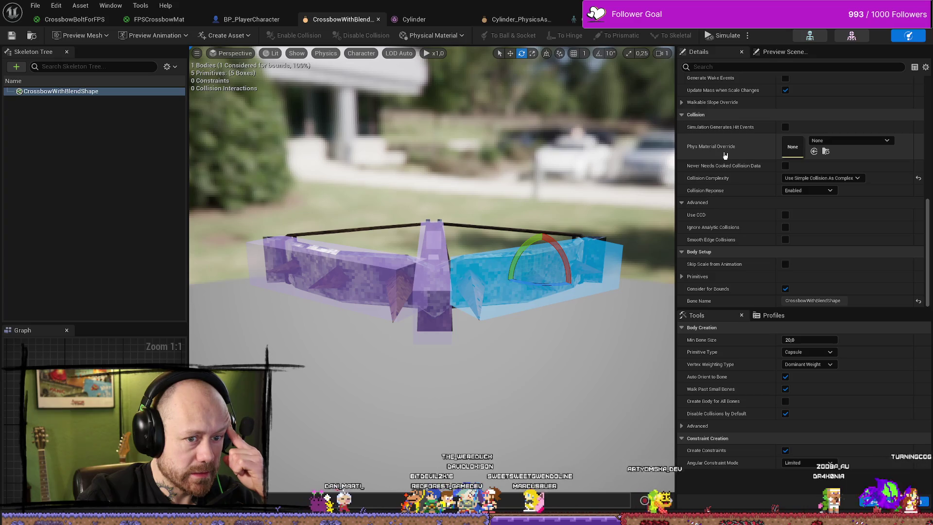
scroll(719, 148, down, 4)
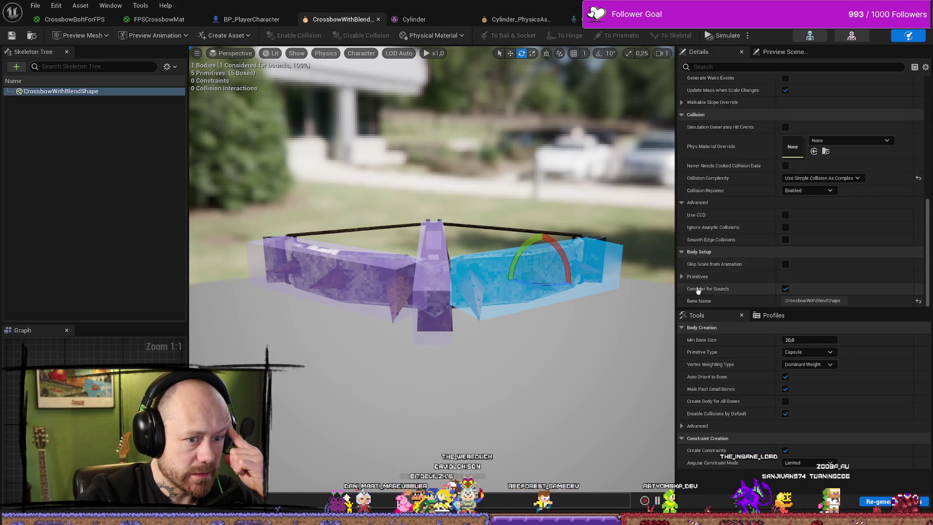
click(682, 277)
scroll(682, 278, down, 2)
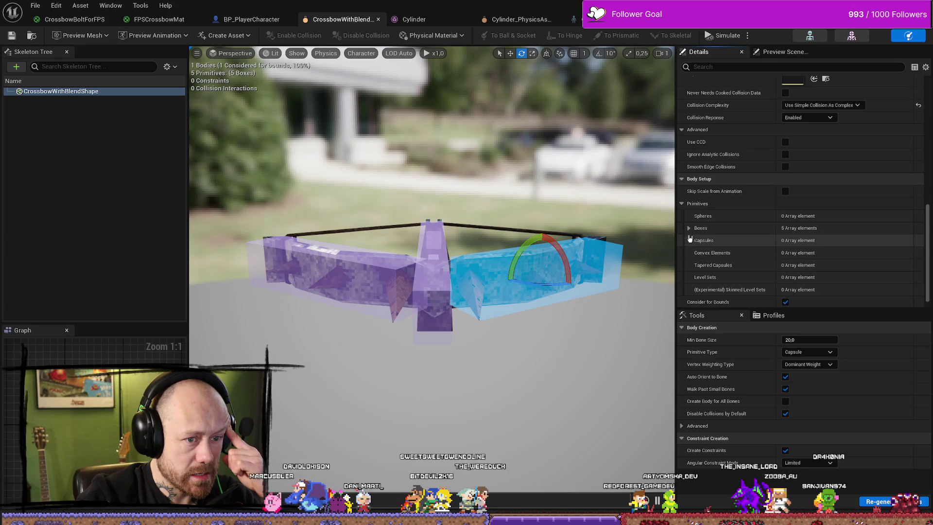
click(688, 229)
scroll(694, 229, up, 5)
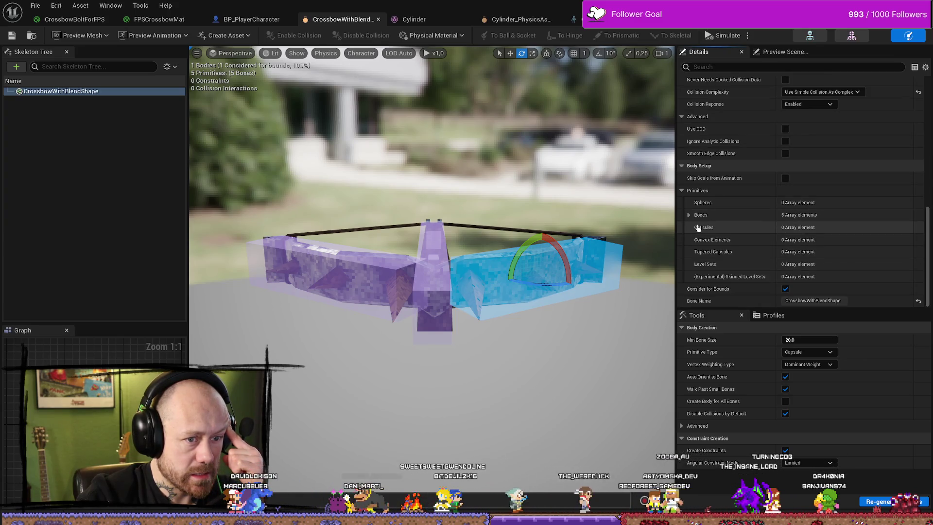
scroll(697, 226, up, 3)
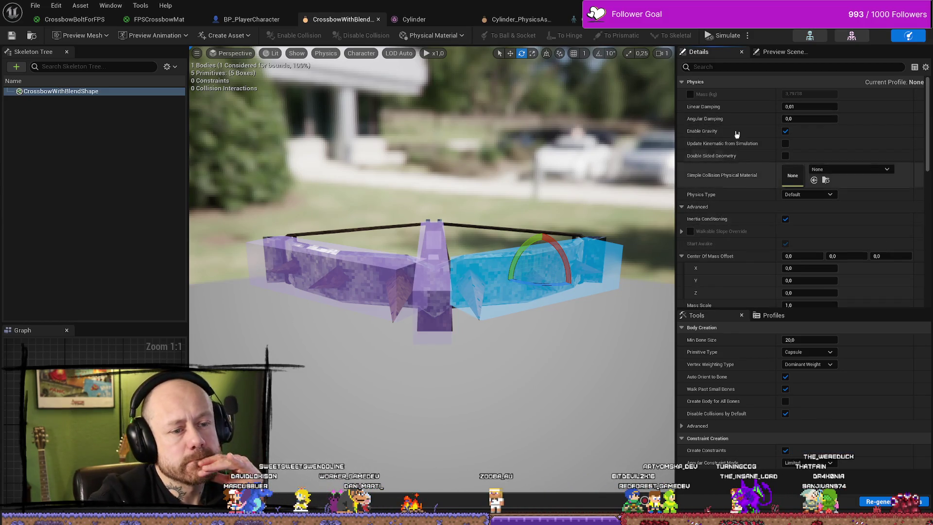
click(742, 67)
Step: Filter Details by 'coll' and set Collision Complexity to Project Default
text(phy)
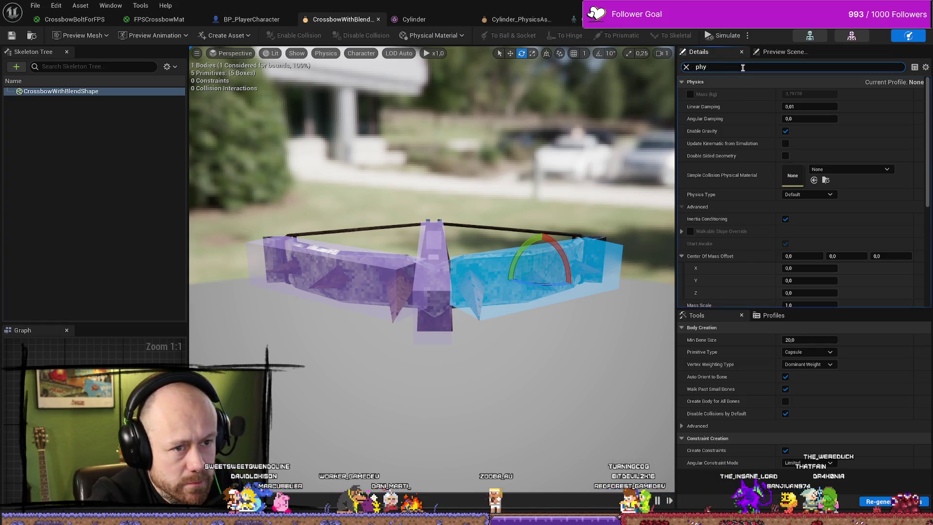
key(BackSpace)
key(BackSpace)
key(BackSpace)
text(cah)
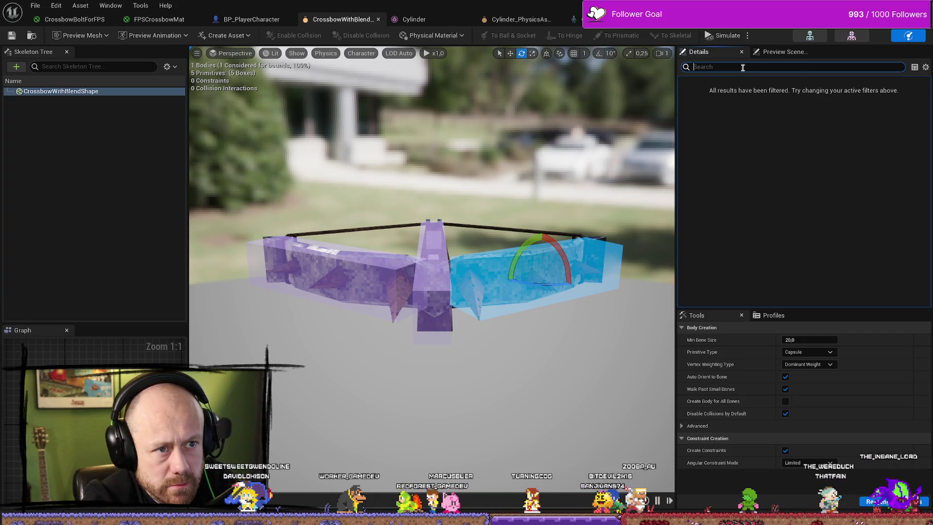
key(BackSpace)
key(BackSpace)
key(BackSpace)
text(coll)
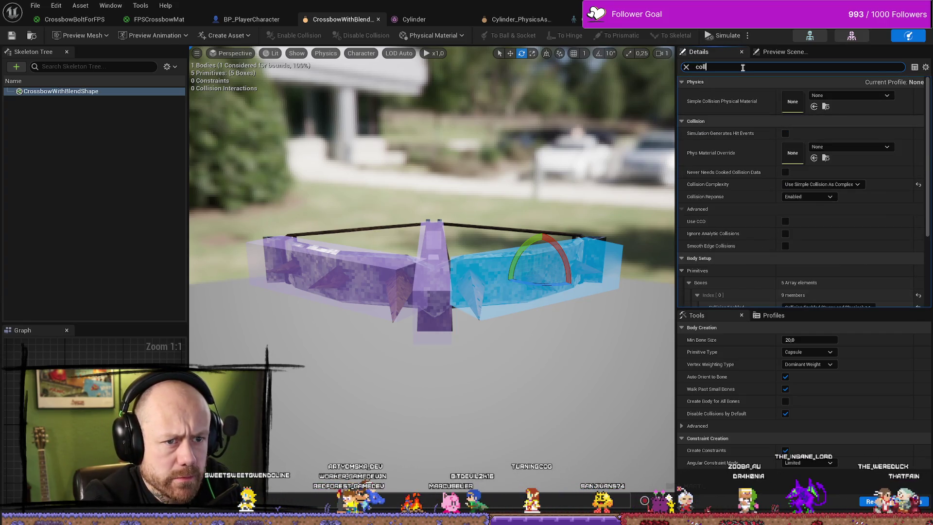
scroll(832, 169, down, 2)
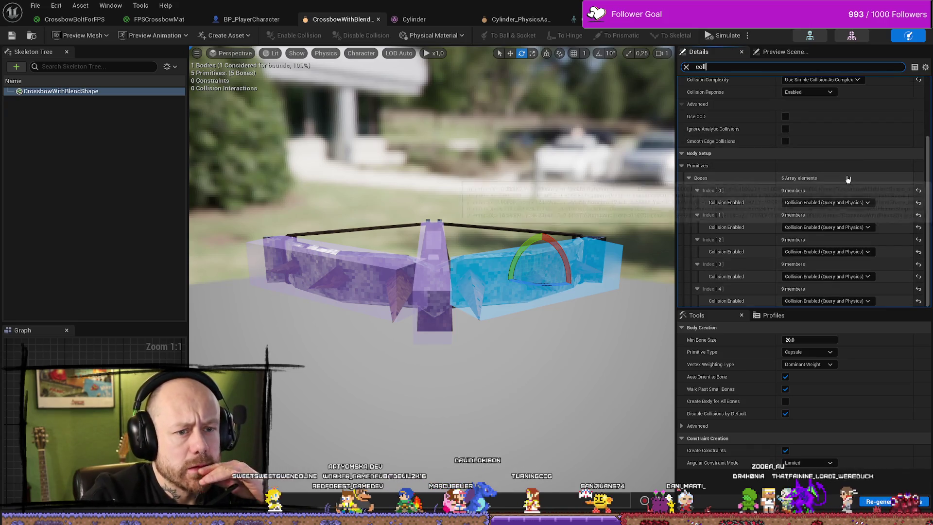
scroll(761, 175, down, 2)
scroll(761, 175, up, 2)
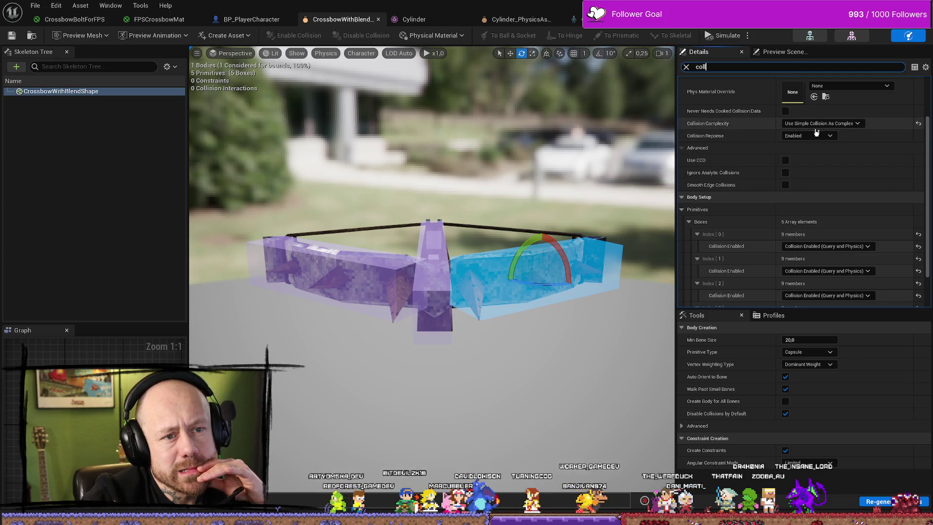
scroll(744, 155, up, 1)
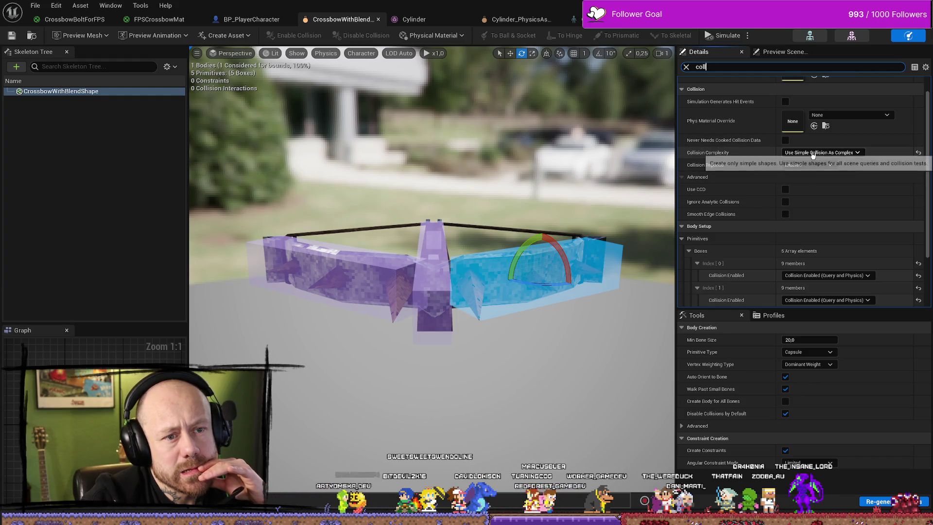
click(836, 150)
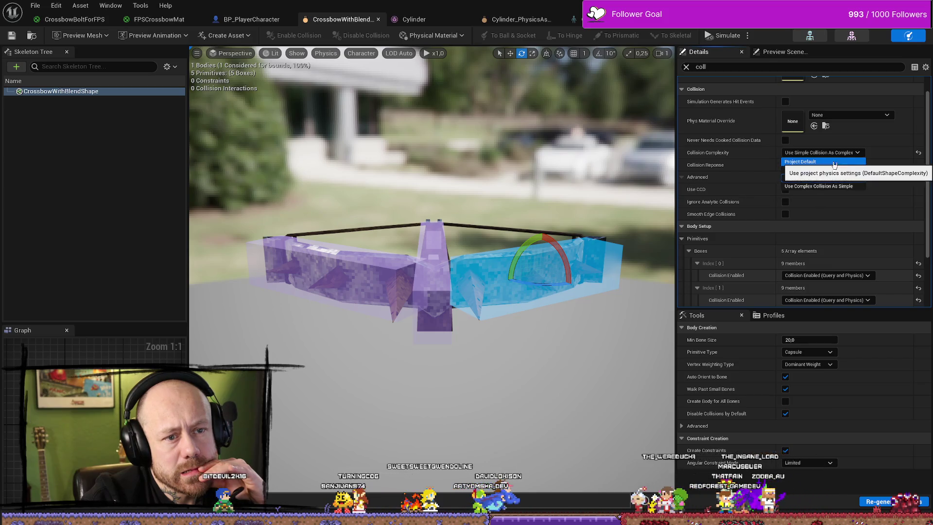
click(802, 161)
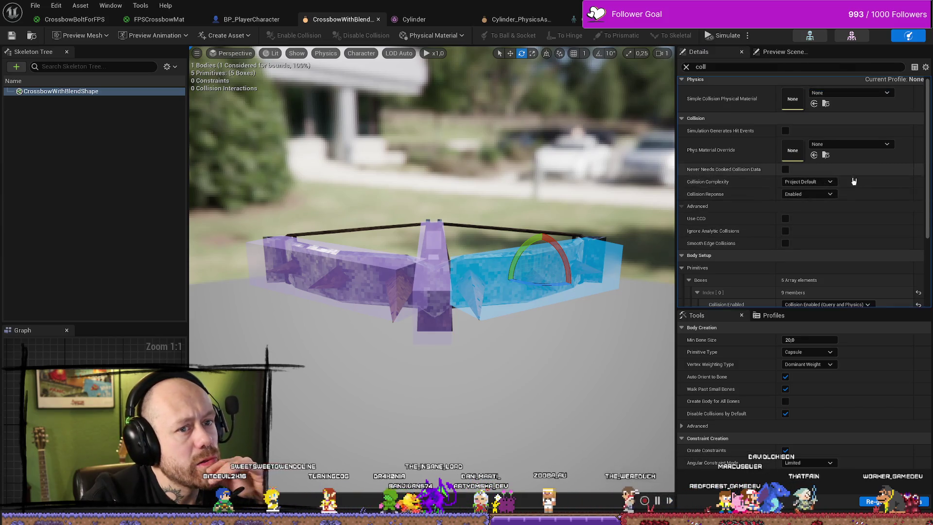
Step: Check the centre and left box bodies, then move to the BP_PlayerCharacter blueprint
scroll(777, 140, up, 2)
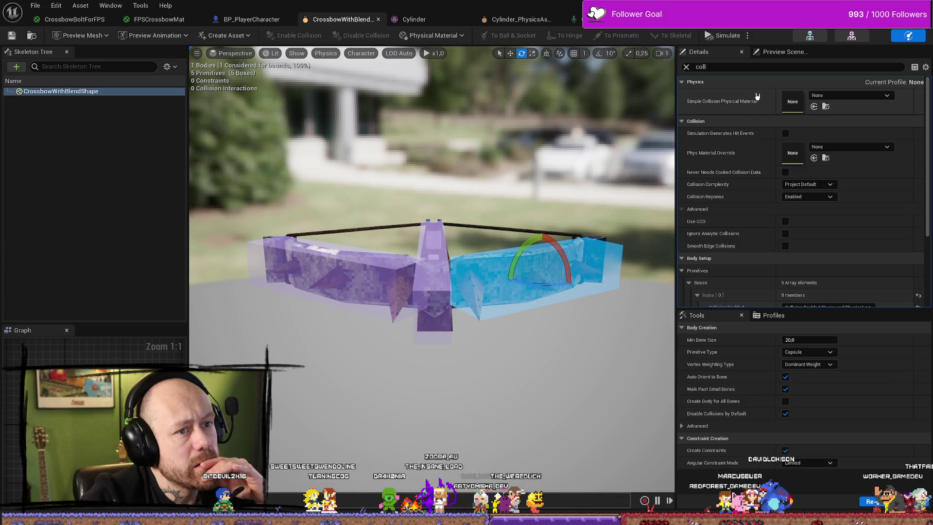
scroll(770, 160, down, 5)
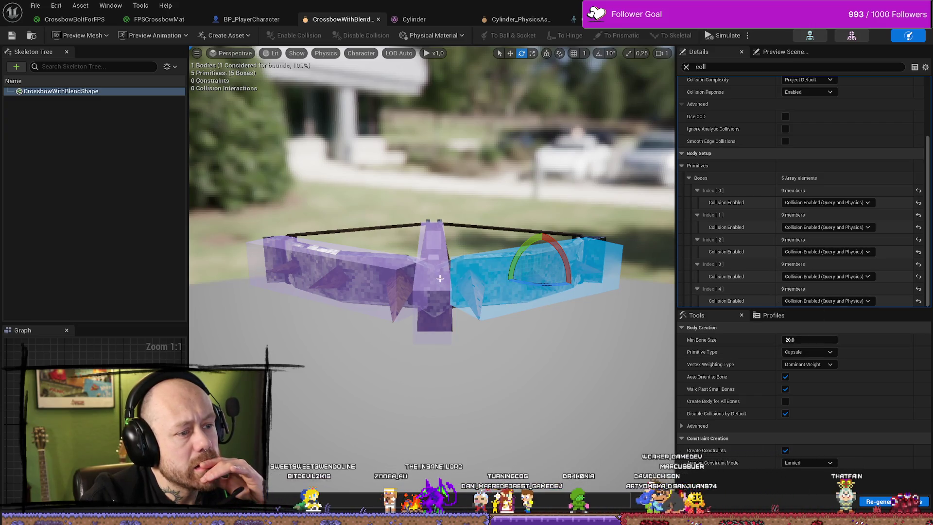
click(428, 295)
click(374, 245)
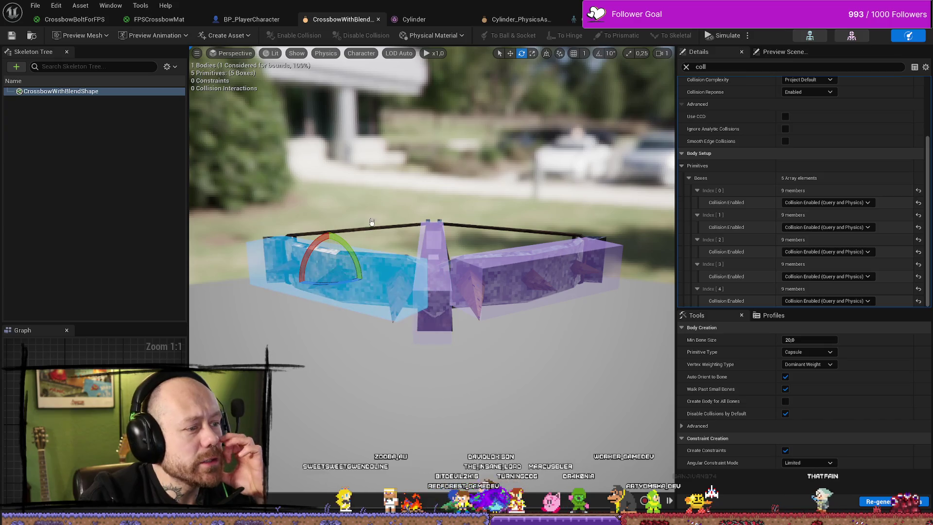
click(272, 19)
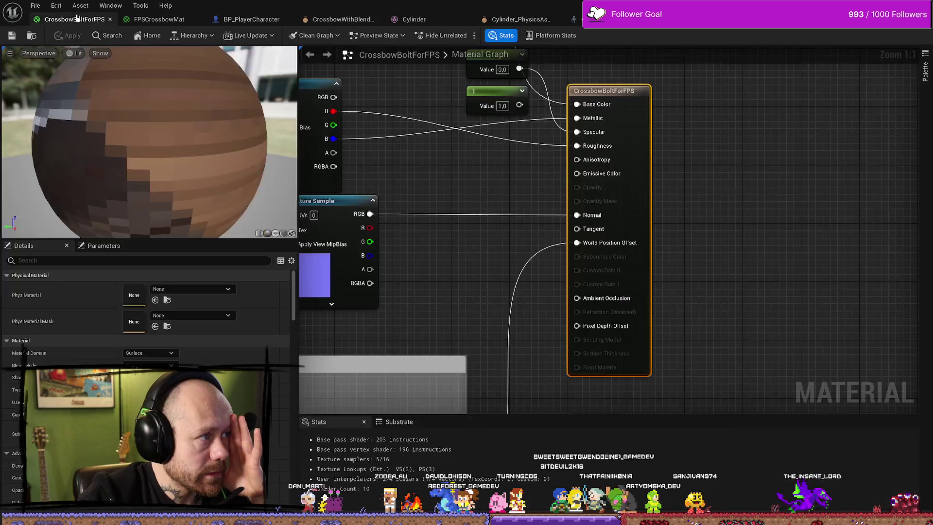
Step: Back in BP_Crossbow1, review the collision settings of Cylinder, MeshTPP and MeshFPP
click(70, 19)
click(826, 22)
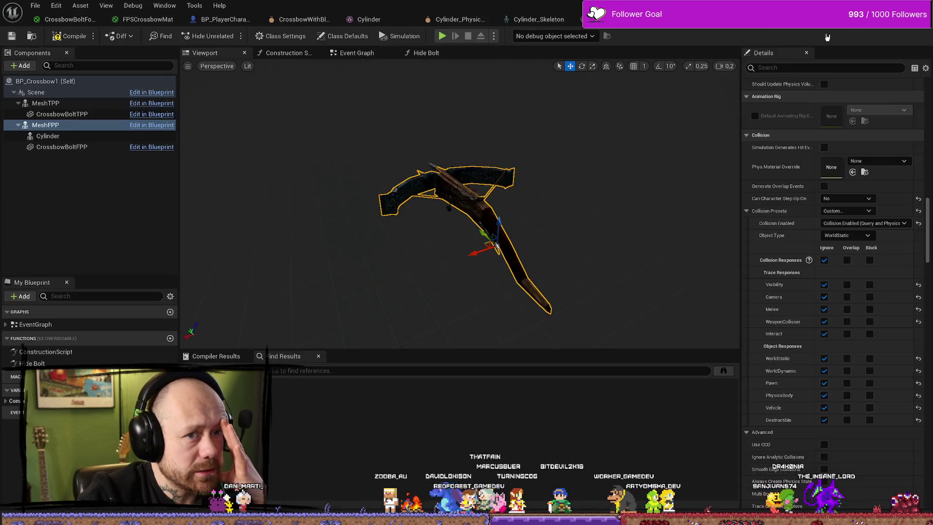
scroll(472, 203, up, 10)
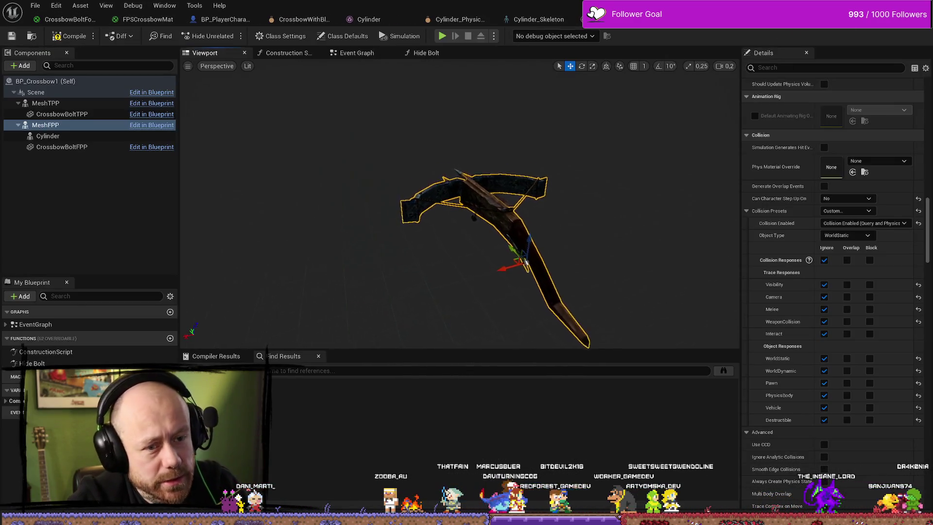
scroll(471, 203, up, 2)
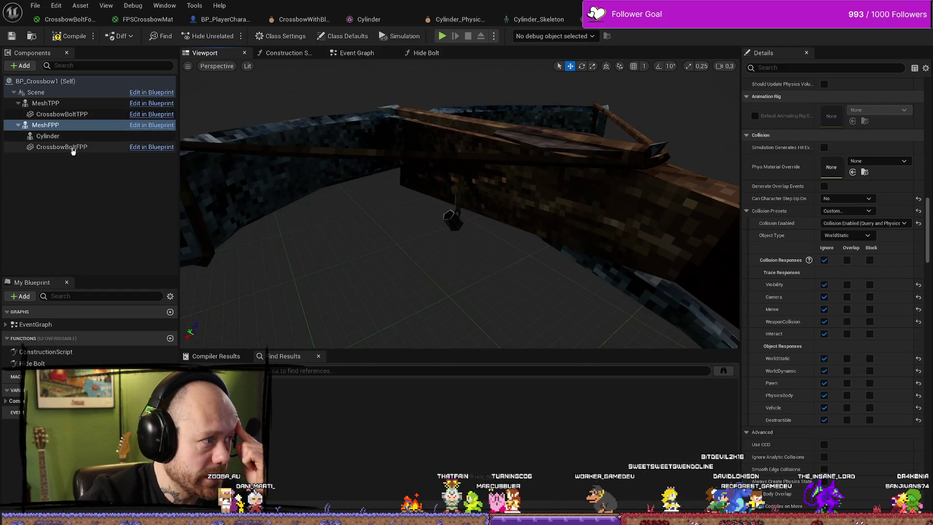
click(47, 136)
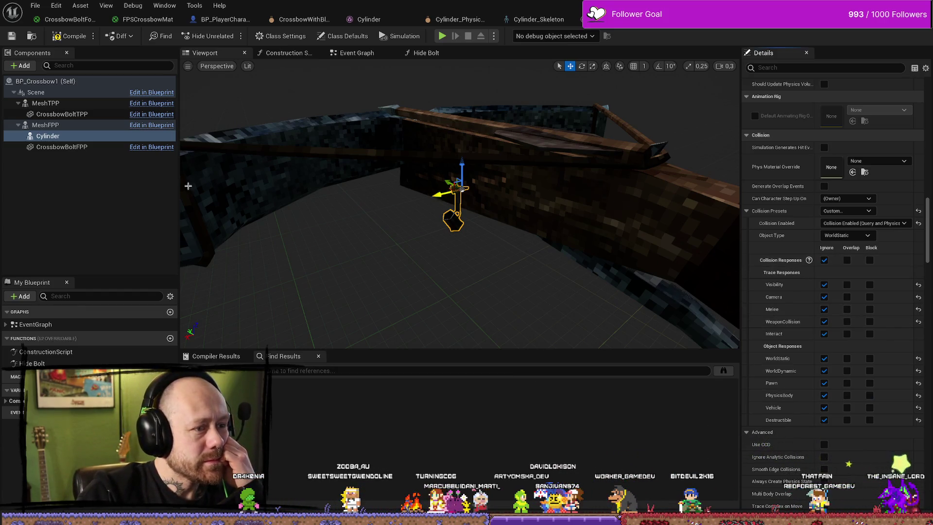
click(612, 197)
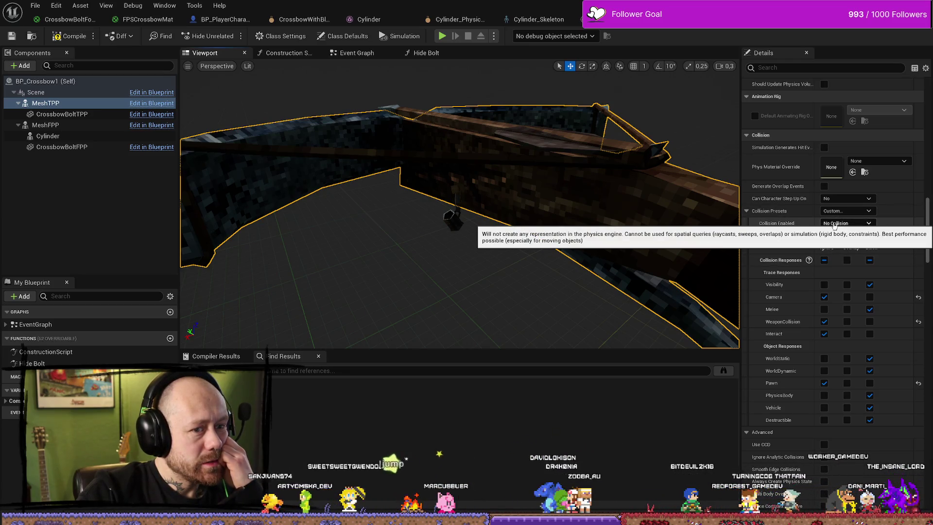
click(58, 125)
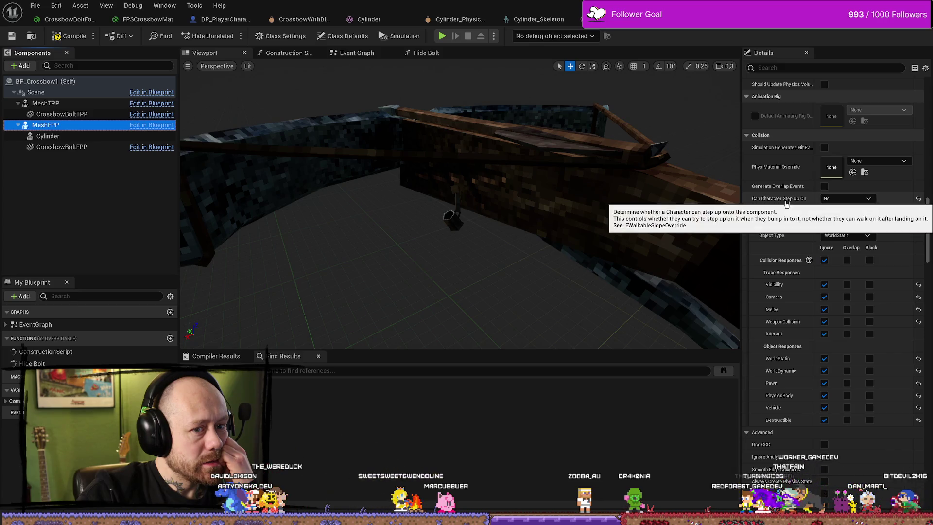
Step: Set MeshFPP's collision preset to NoCollision and the Cylinder's preset to PhysicsActor
click(850, 211)
click(845, 228)
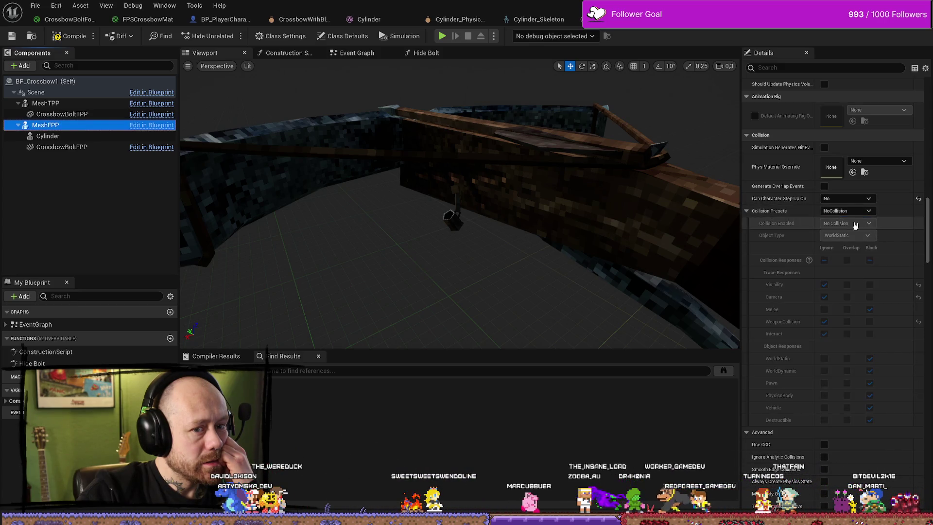
click(69, 137)
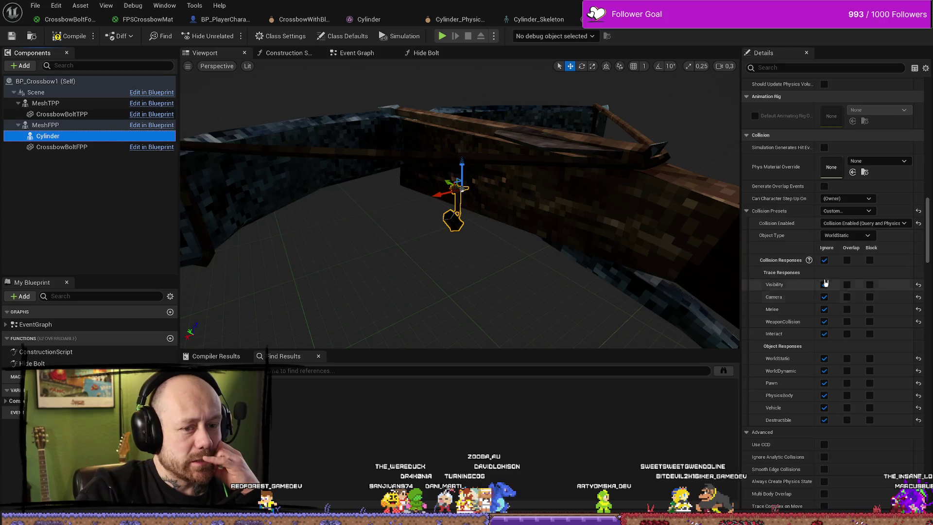
click(851, 212)
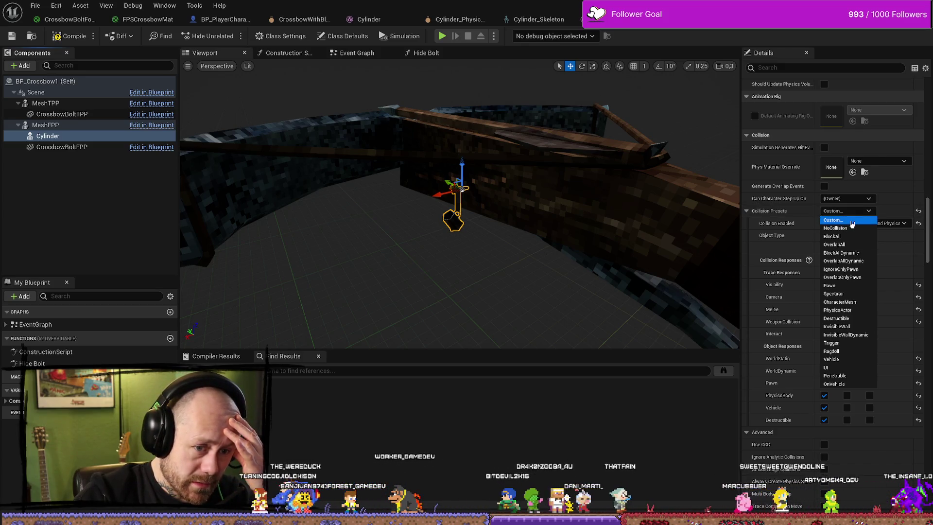
click(840, 309)
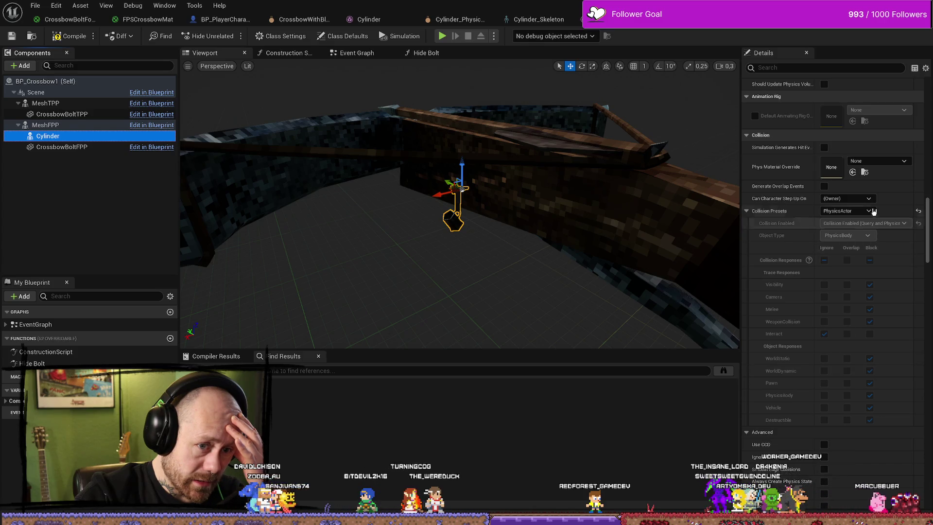
Step: Keep the Cylinder on PhysicsActor, compile the blueprint, and return to the level editor
click(848, 211)
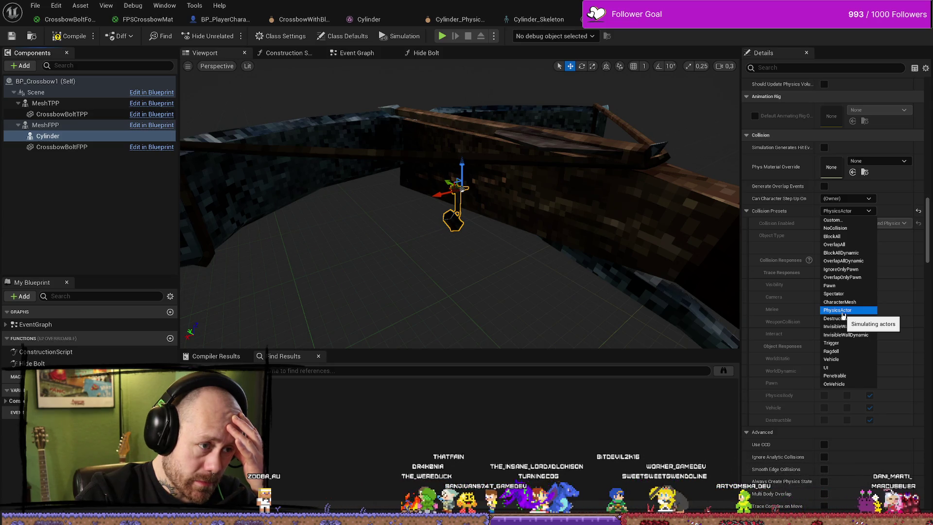
click(868, 198)
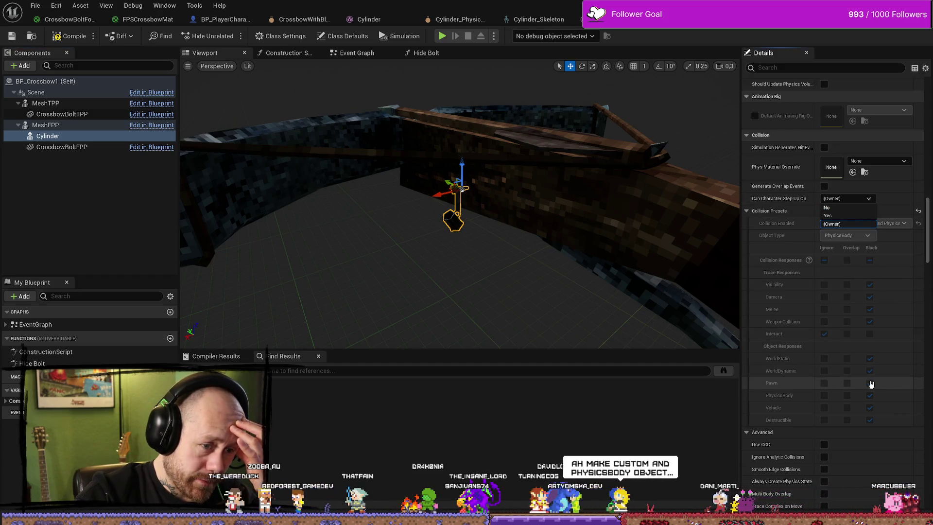
click(88, 41)
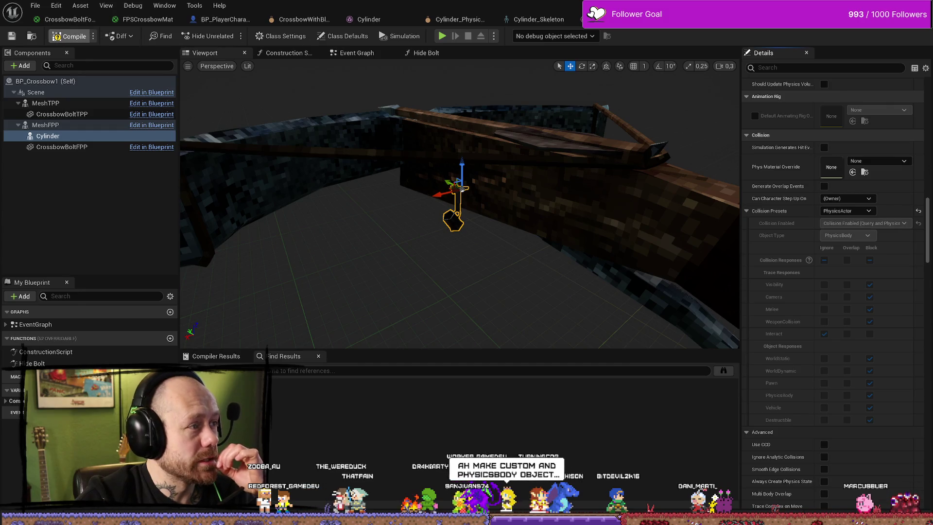
key(alt+Tab)
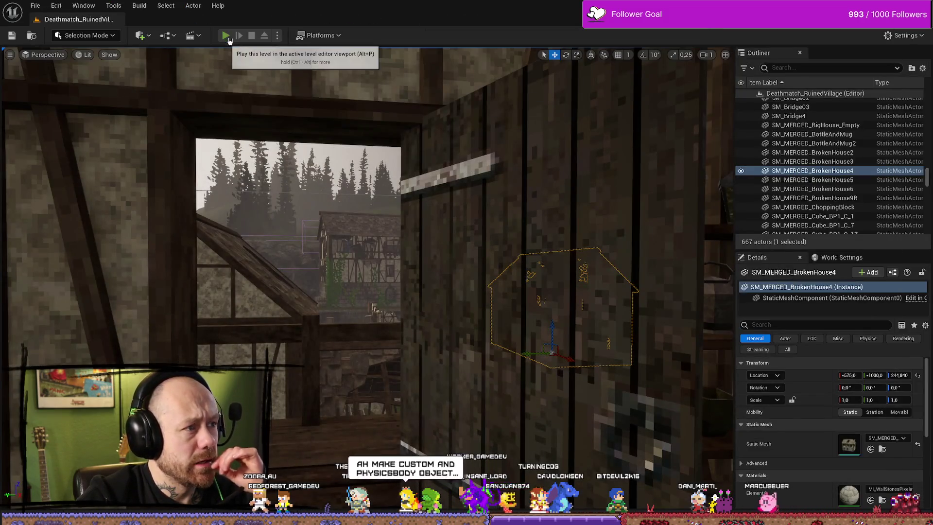
Step: Play-test the level with the crossbow equipped, then stop and return to BP_Crossbow1
click(225, 35)
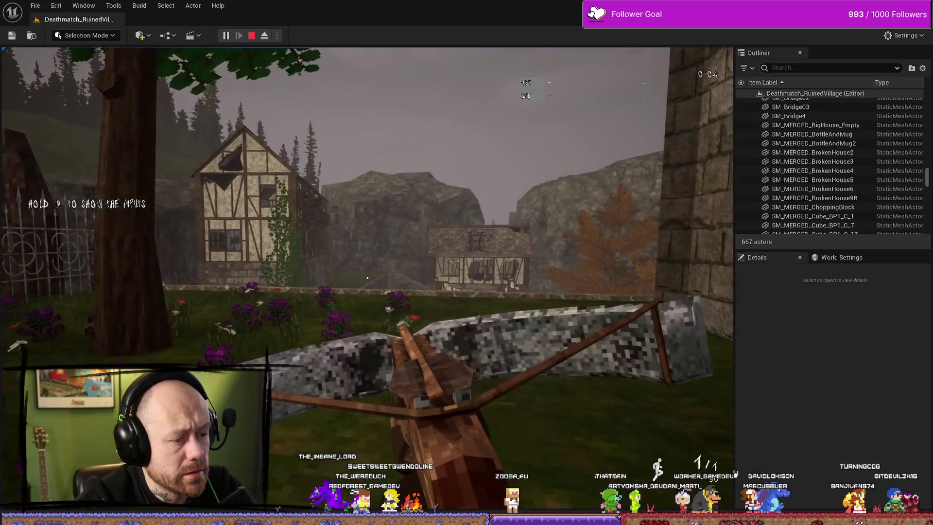
key(Escape)
key(ctrl+space)
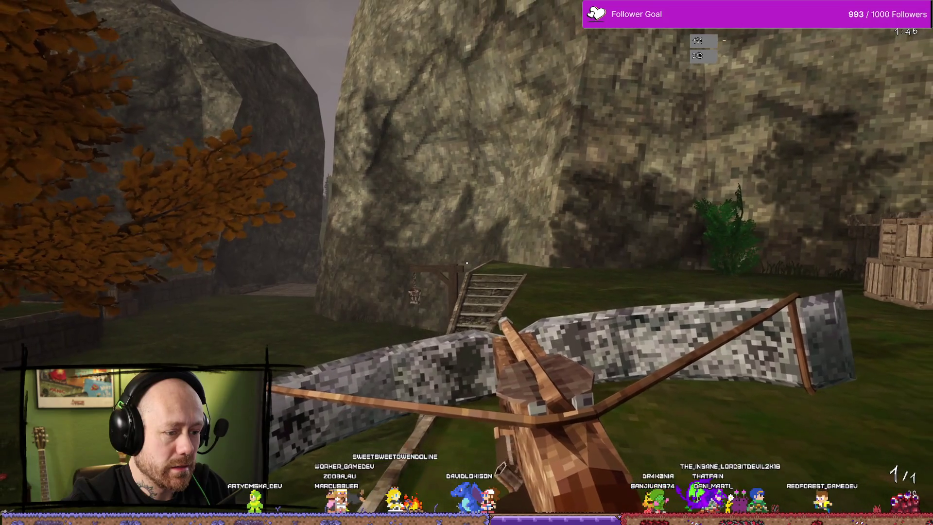
key(Escape)
key(ctrl+space)
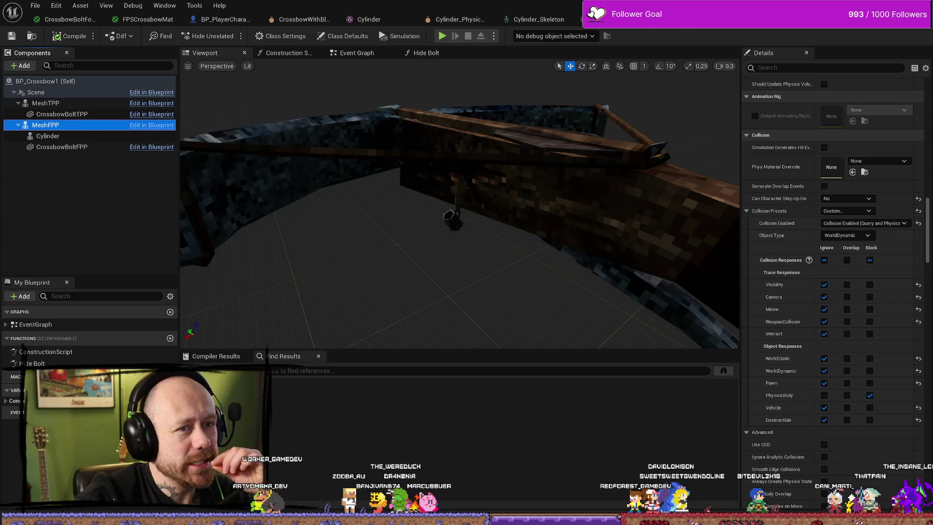
click(538, 19)
click(544, 19)
click(546, 20)
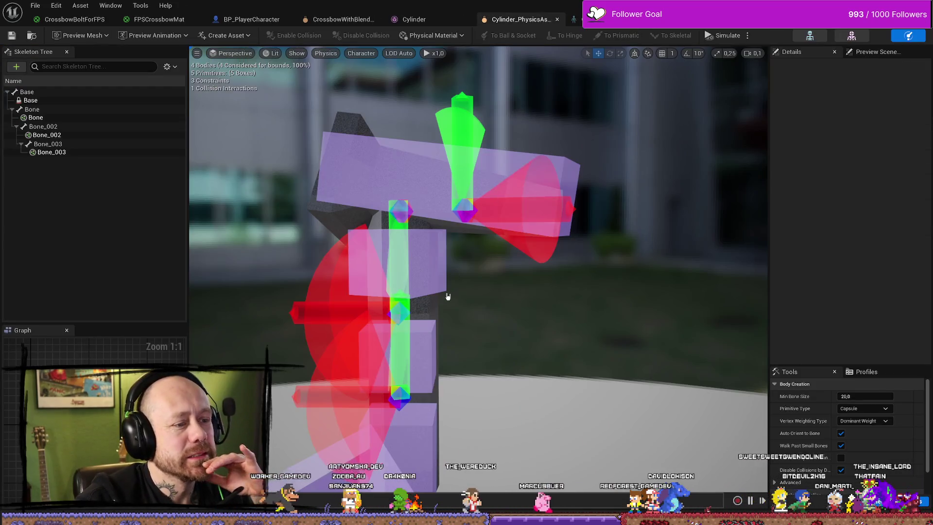
drag(462, 272, 437, 276)
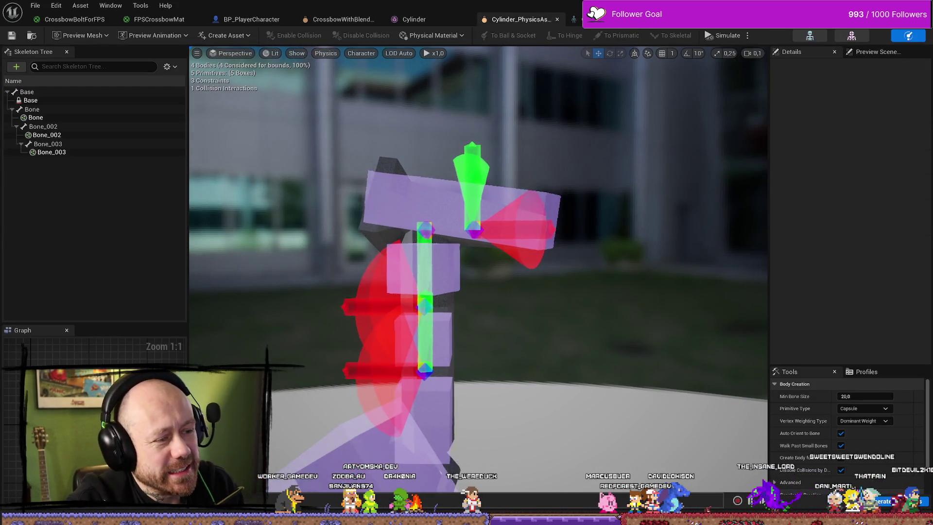
click(509, 232)
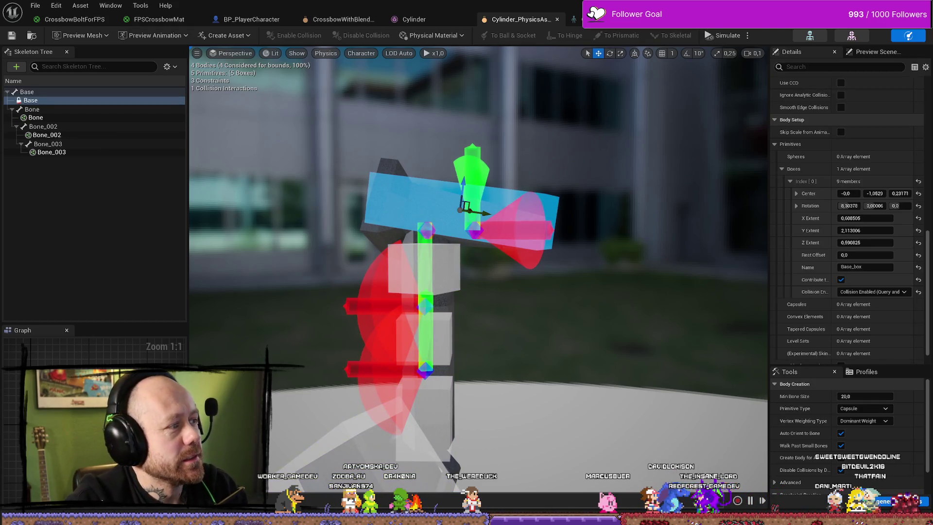
click(475, 229)
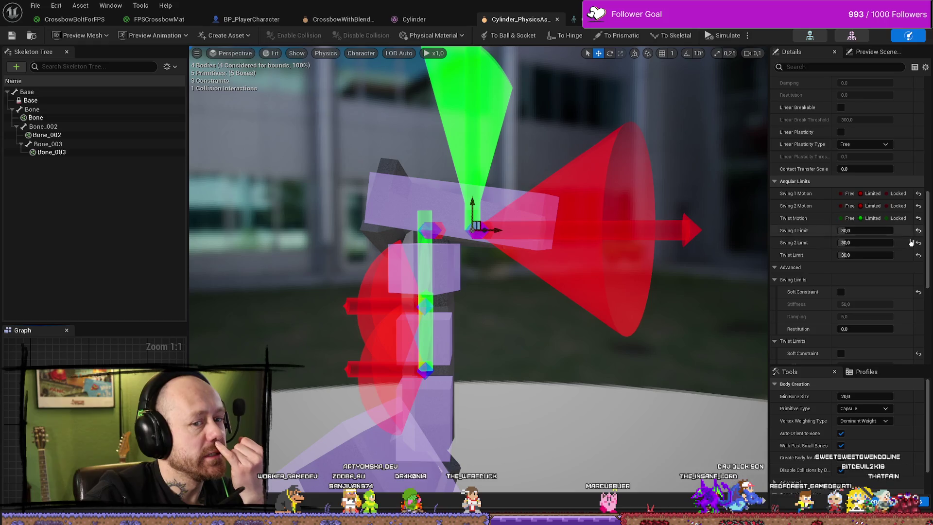
scroll(820, 275, down, 1)
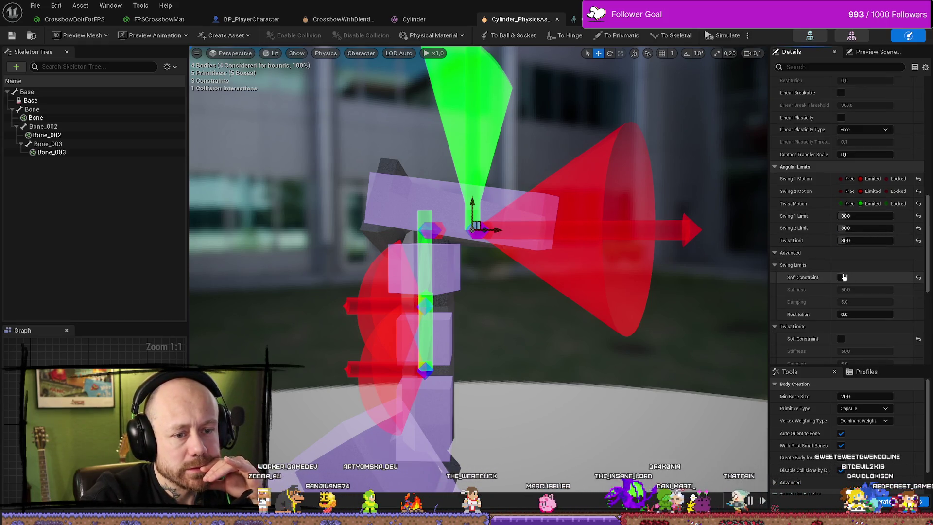
scroll(846, 272, up, 5)
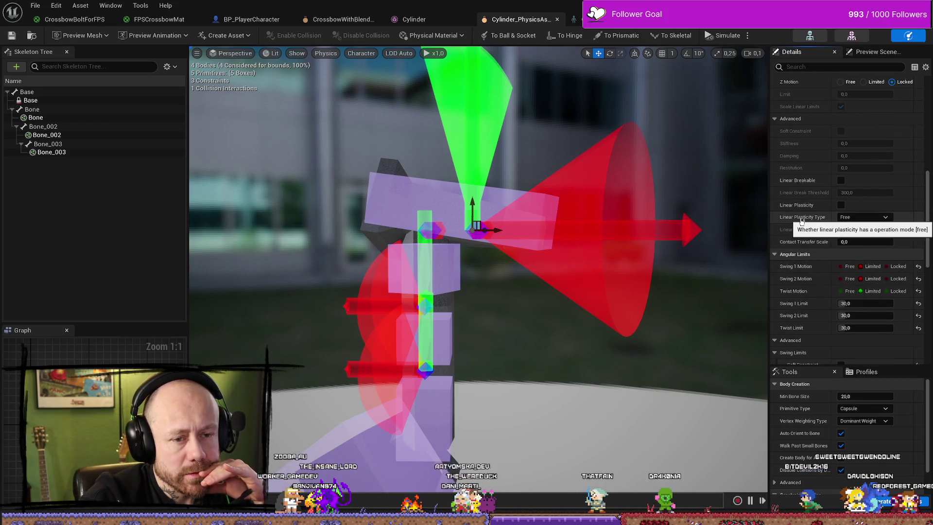
scroll(801, 220, up, 10)
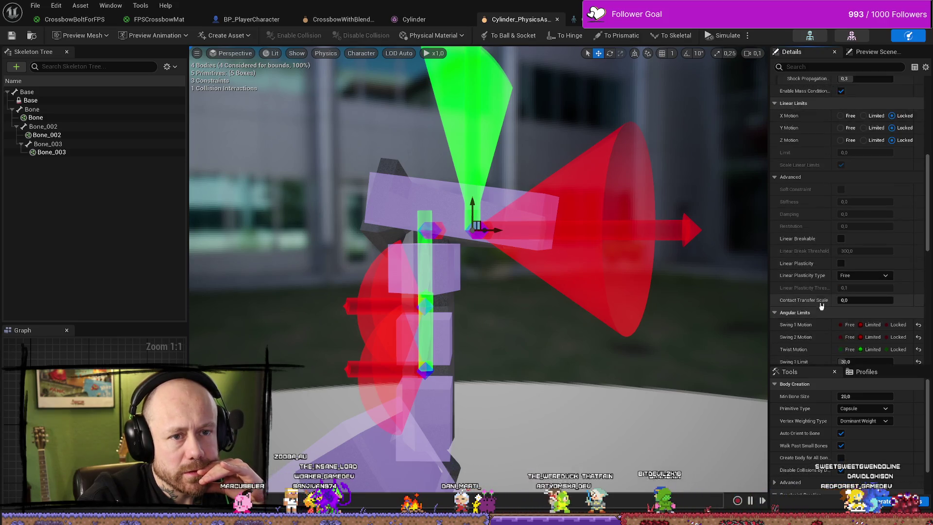
scroll(821, 304, up, 5)
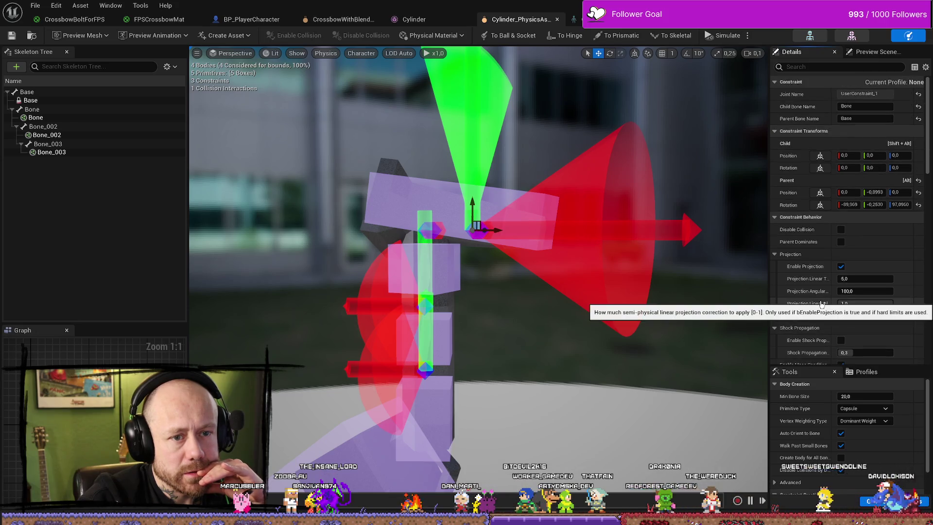
scroll(816, 287, up, 1)
mouse_move(813, 278)
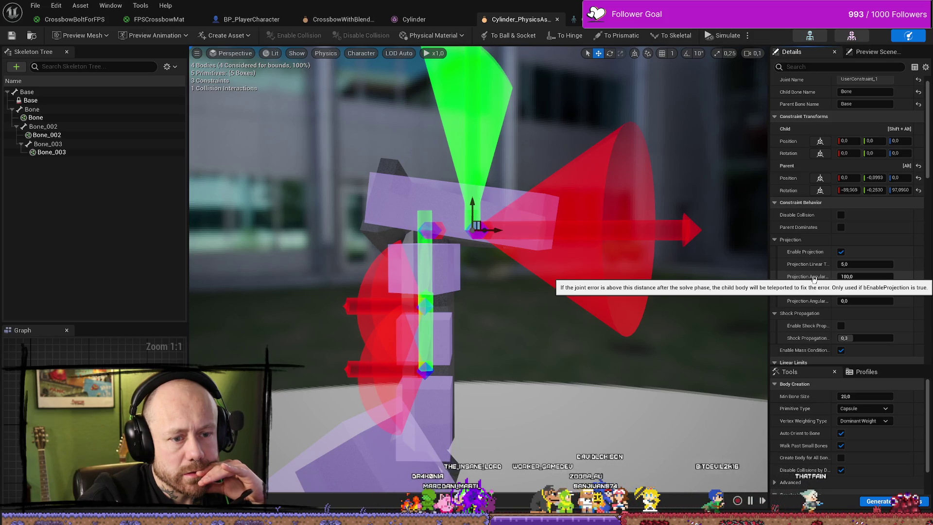
scroll(840, 267, up, 1)
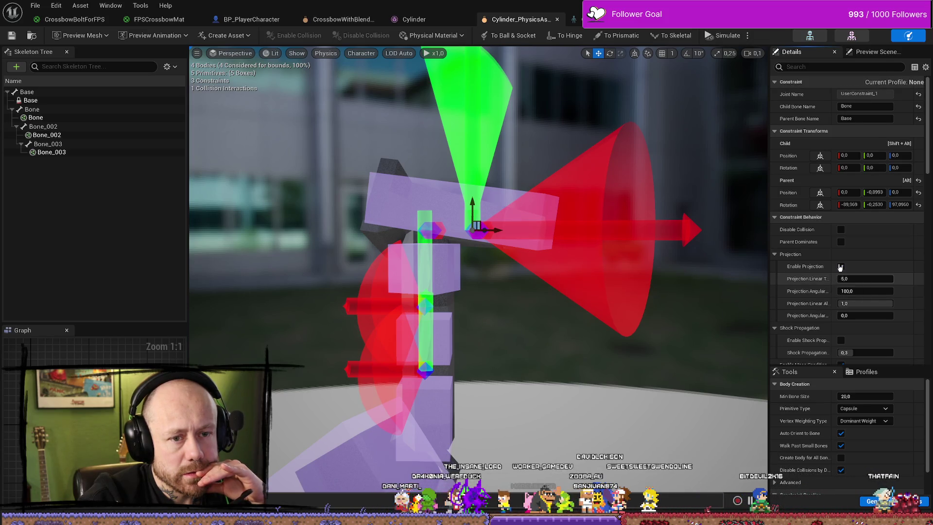
click(839, 267)
scroll(840, 268, down, 10)
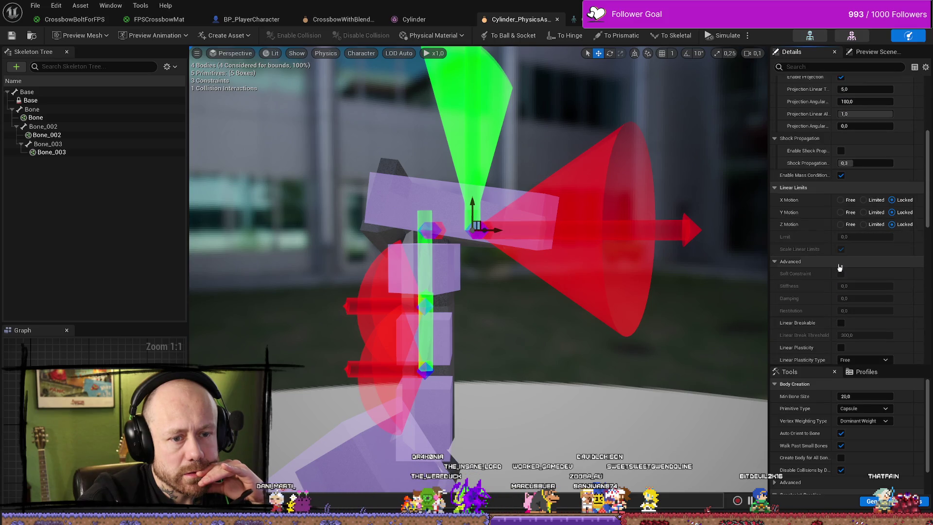
scroll(839, 267, down, 5)
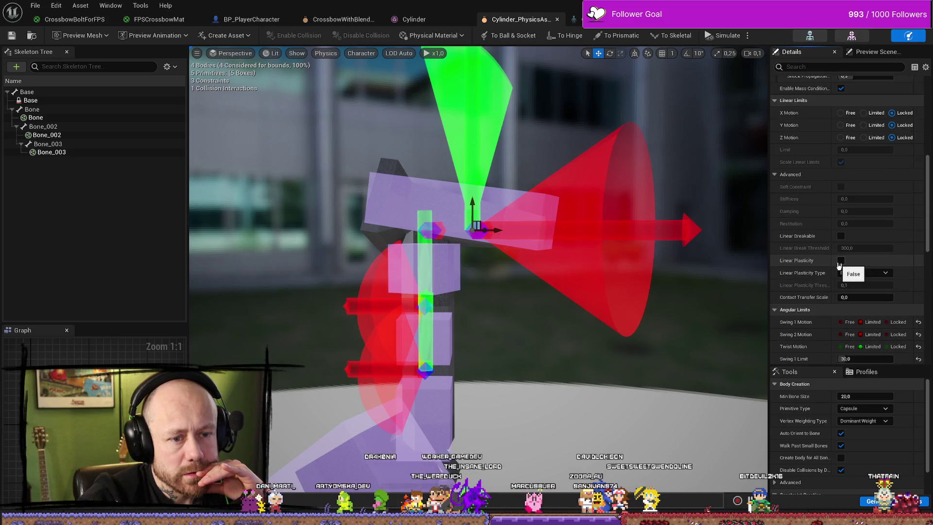
scroll(845, 262, up, 1)
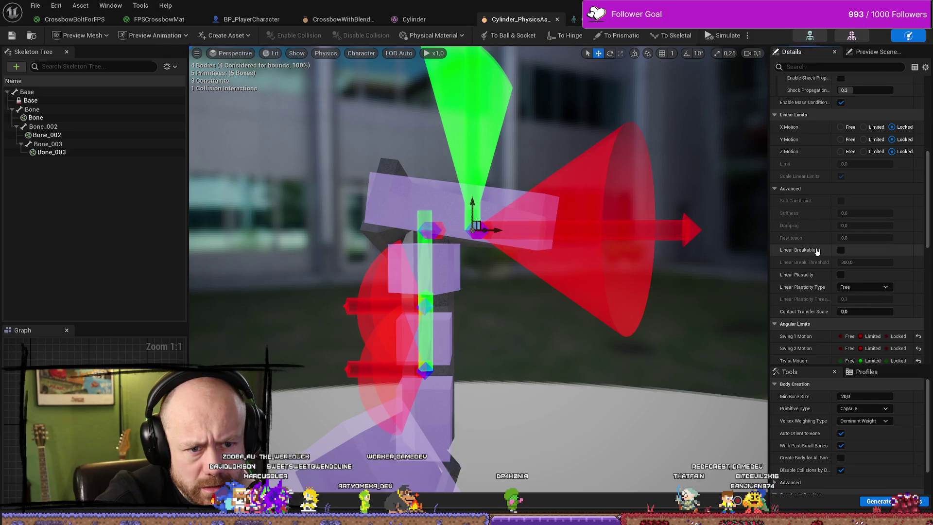
scroll(836, 248, down, 5)
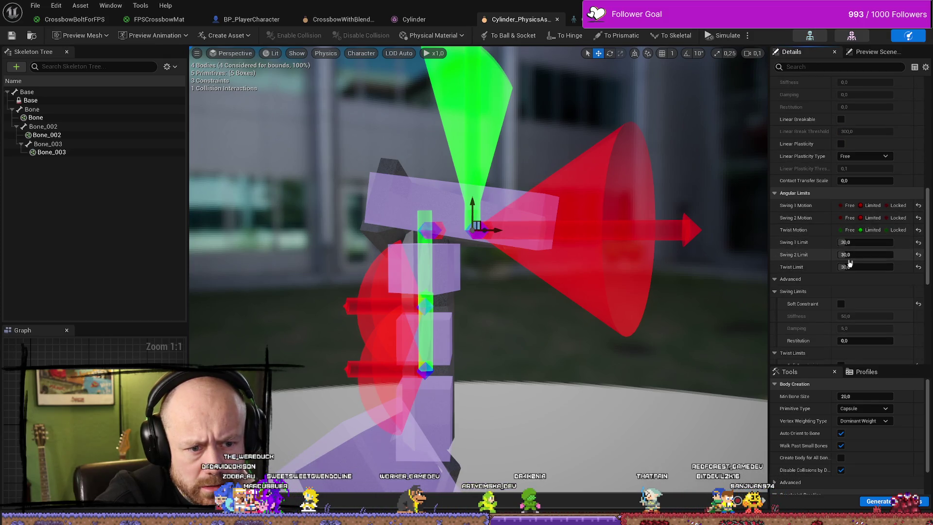
scroll(849, 262, down, 1)
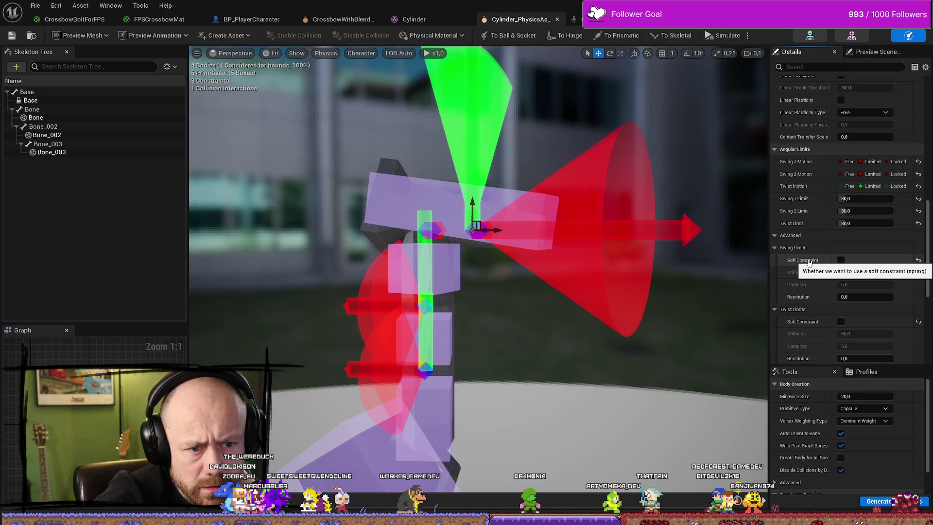
click(784, 237)
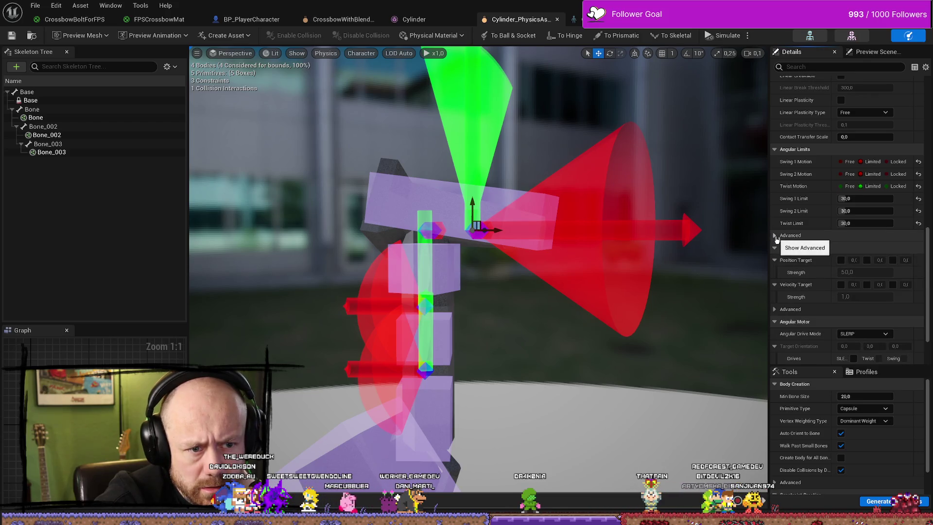
click(784, 236)
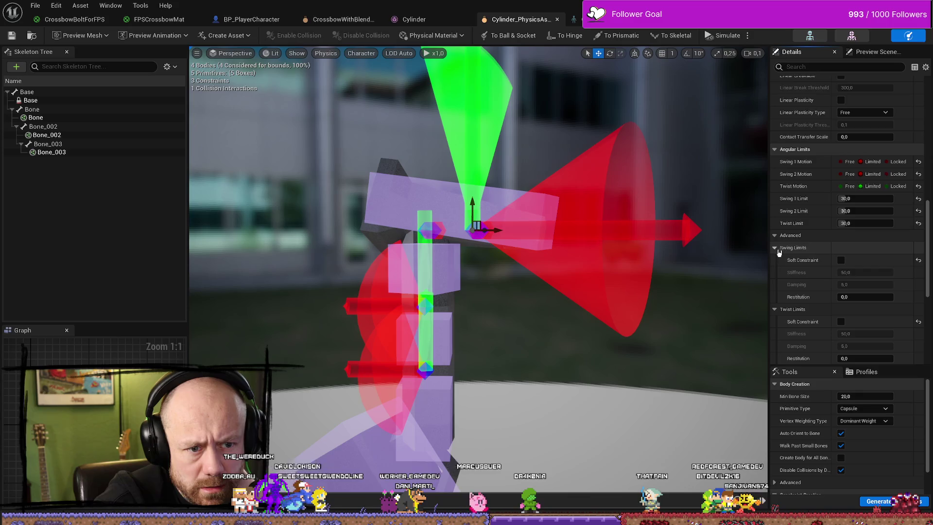
scroll(779, 258, down, 3)
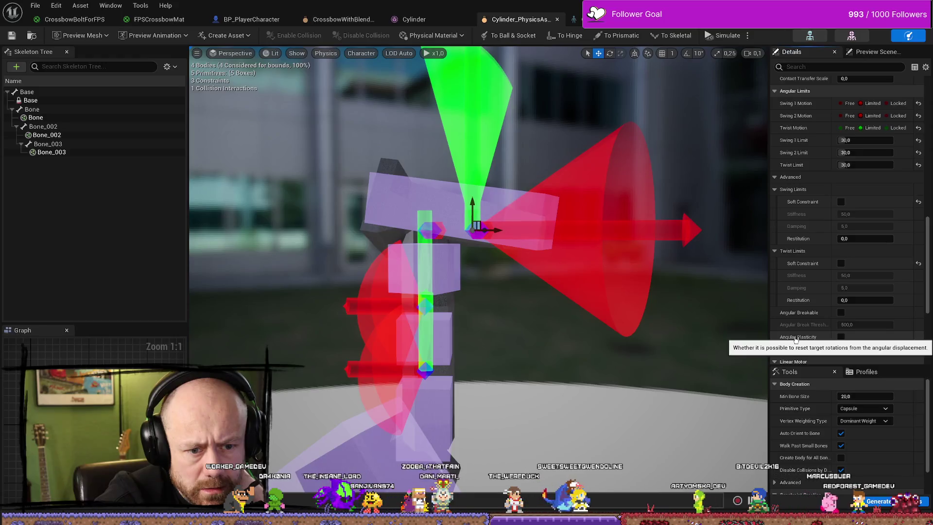
scroll(795, 338, down, 1)
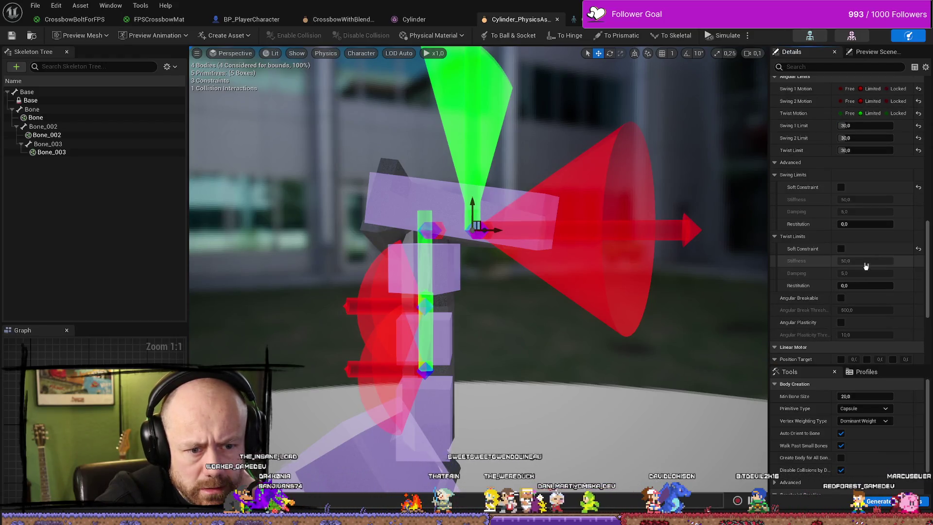
scroll(860, 263, up, 4)
scroll(820, 250, up, 4)
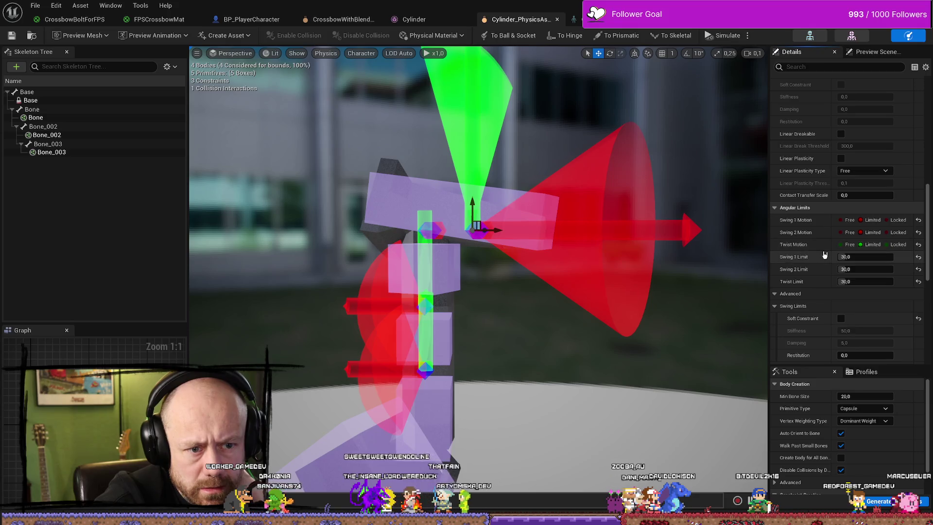
scroll(806, 287, up, 4)
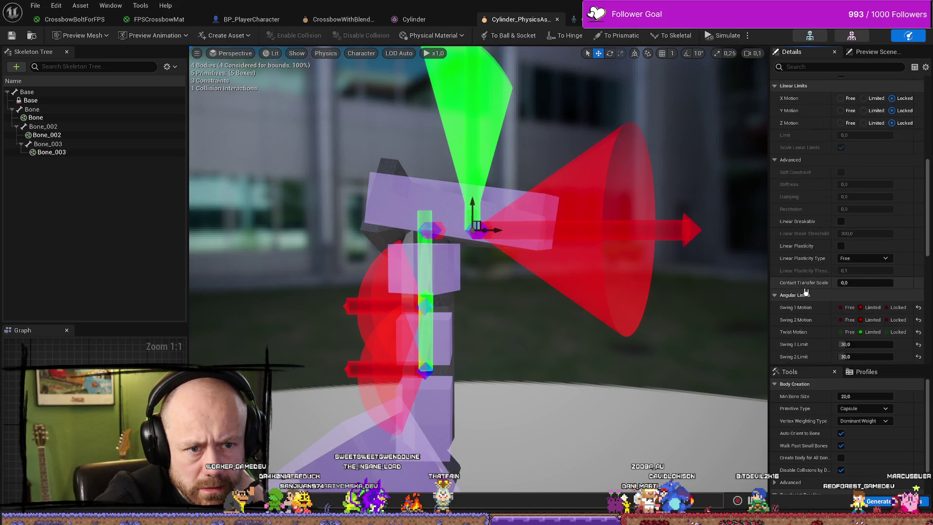
scroll(806, 292, up, 2)
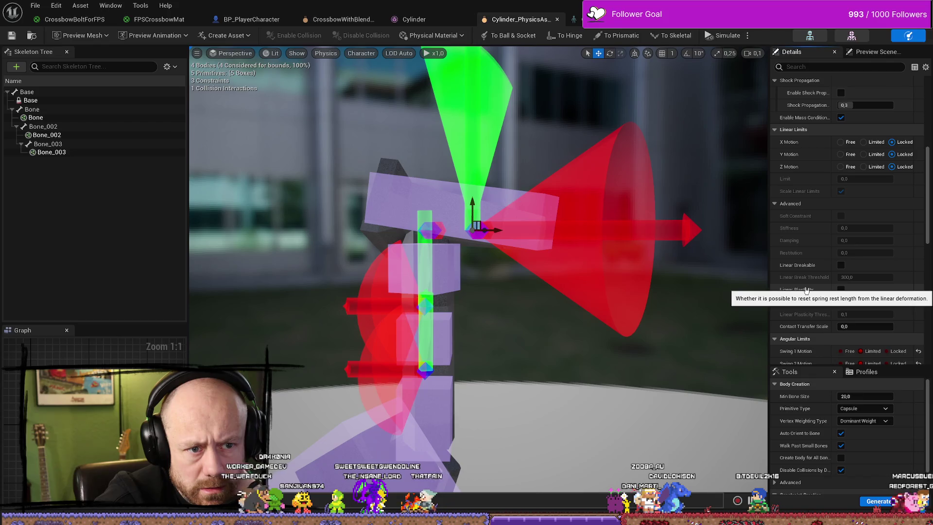
scroll(806, 291, down, 1)
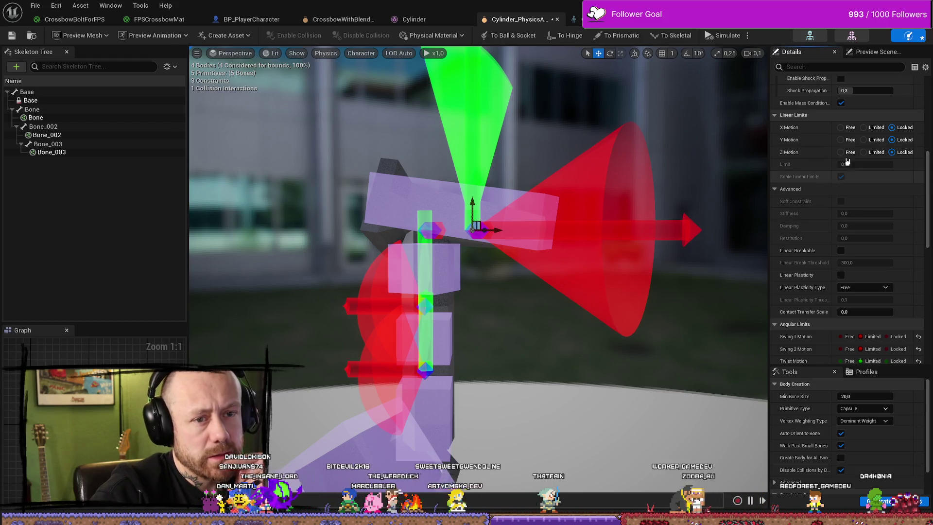
click(863, 128)
click(863, 140)
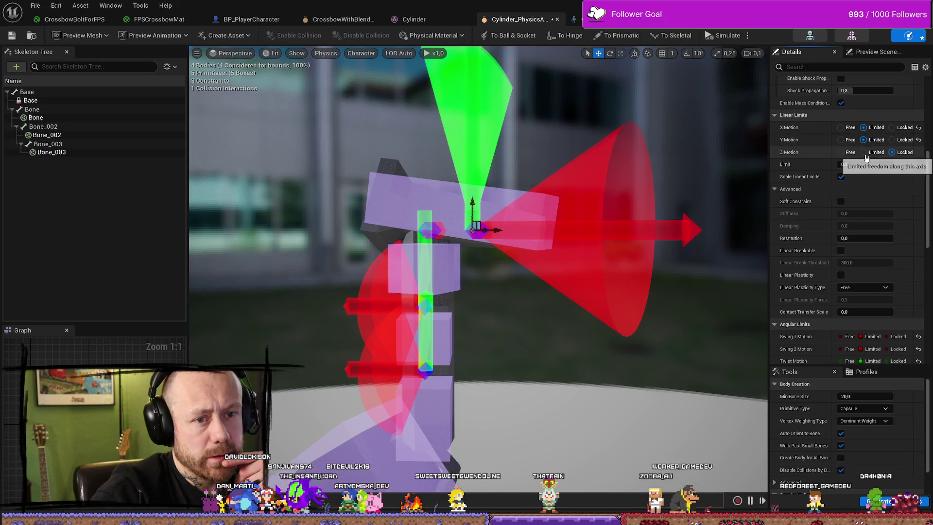
click(901, 127)
click(892, 139)
click(892, 152)
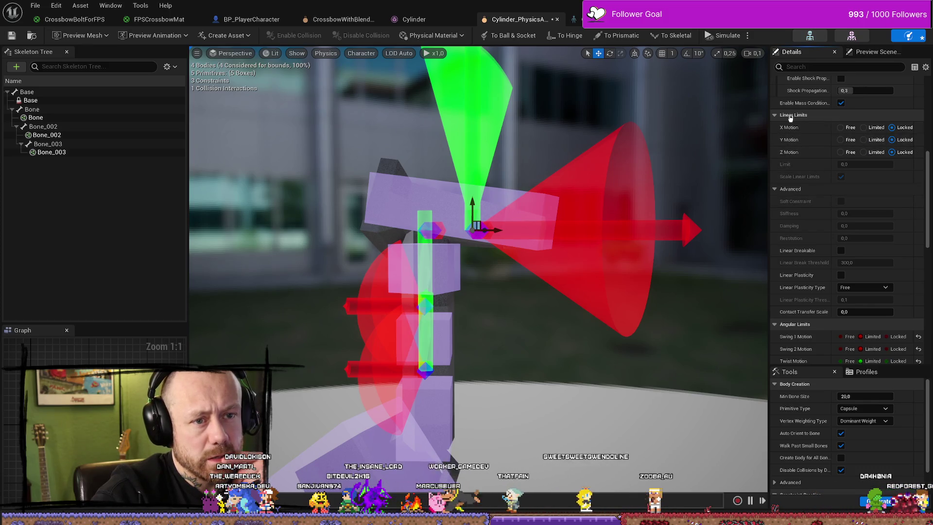
scroll(878, 219, down, 3)
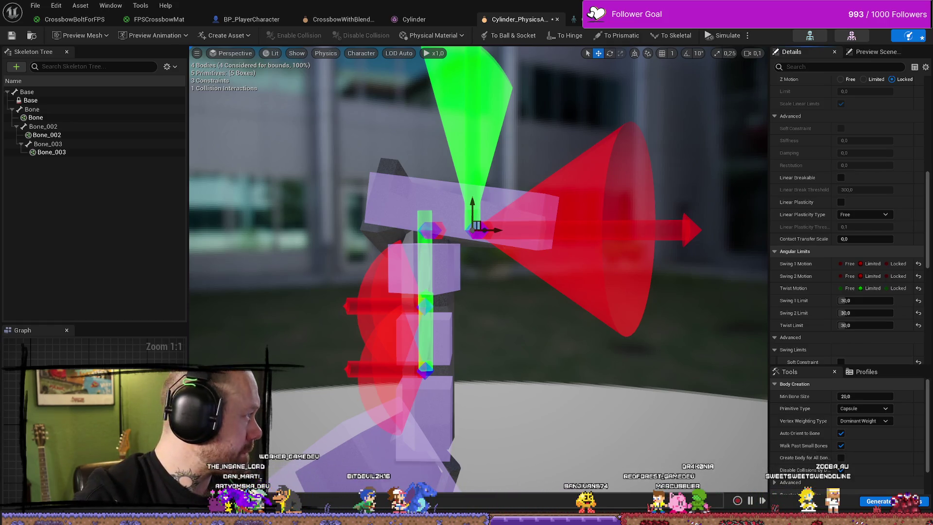
Step: Search YouTube for 'unreal physics constraint what is linear motion' and open the ACF weapon jiggle physics video
key(alt+Tab)
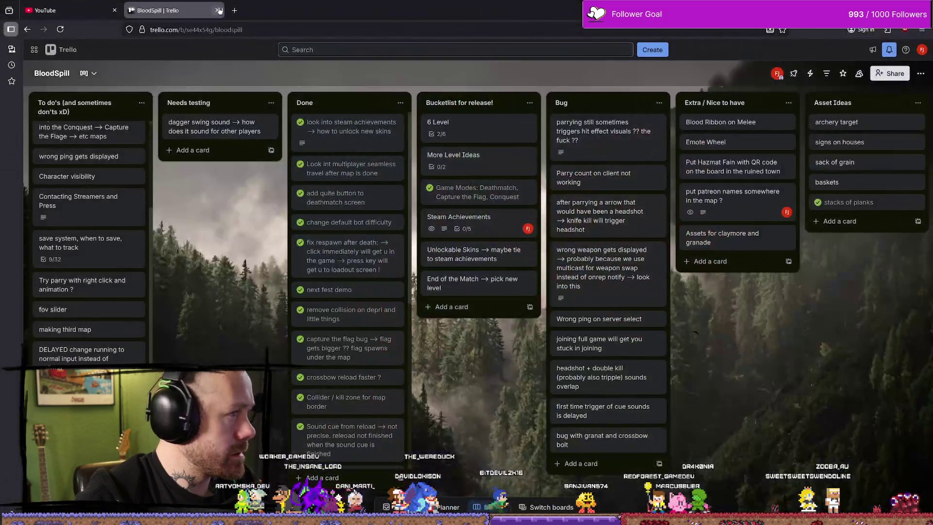
click(68, 10)
click(384, 56)
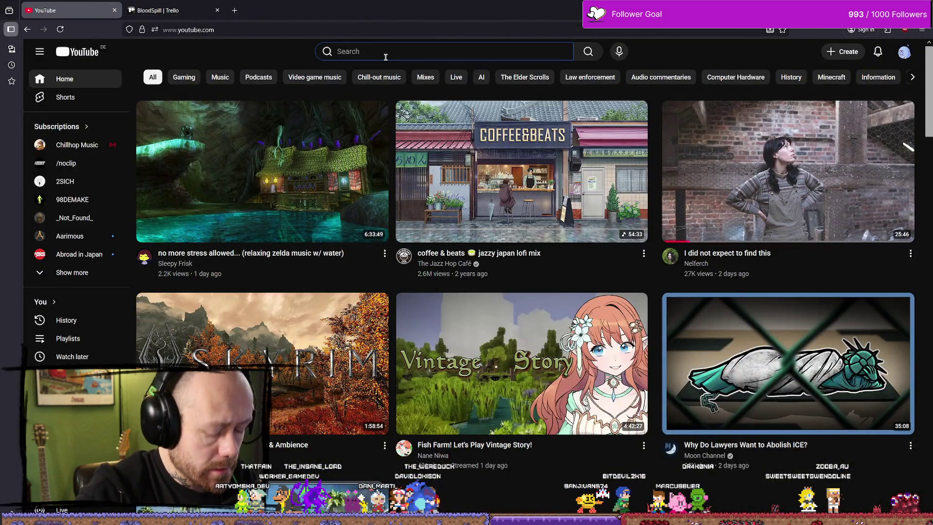
text(unreal phys)
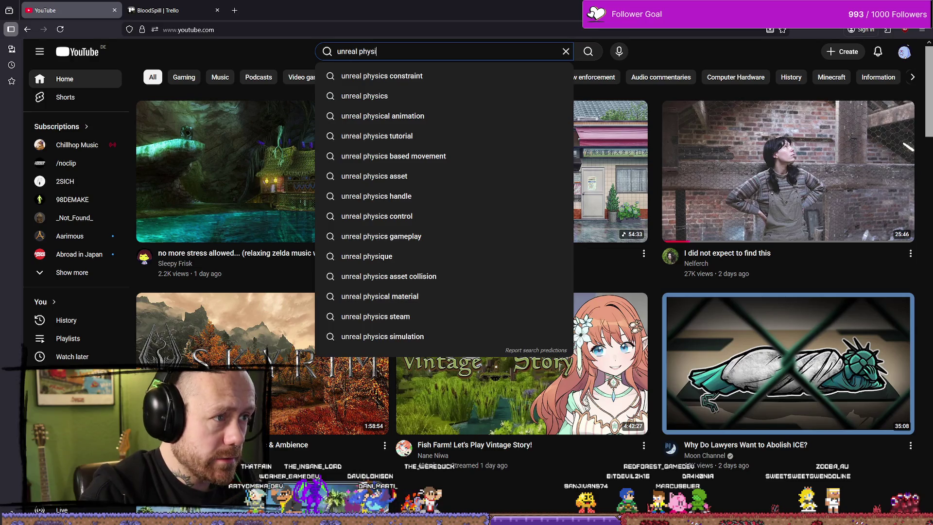
key(Down)
text(what)
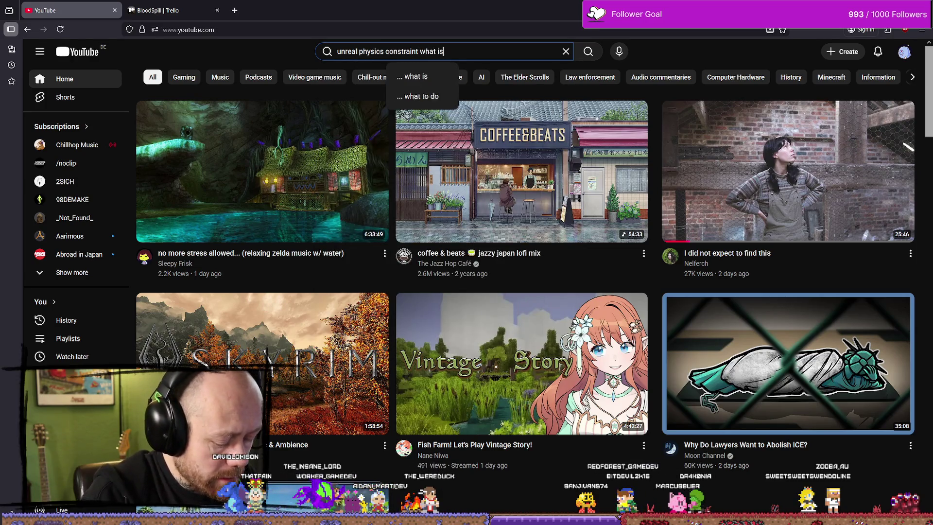
text( is linear)
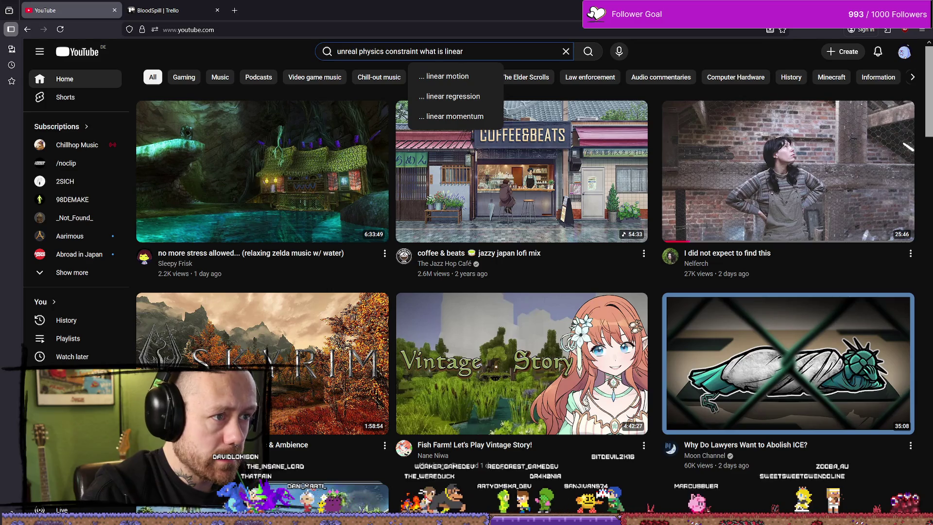
key(Down)
key(Return)
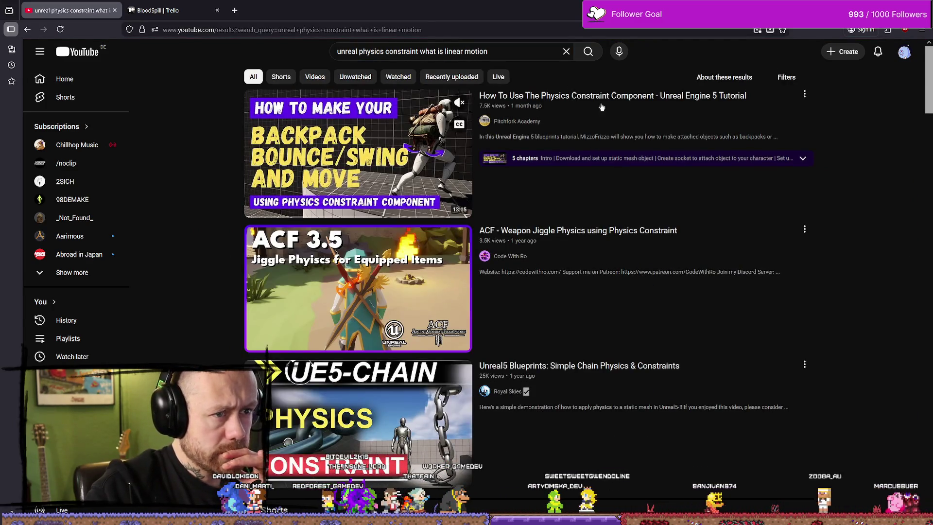
mouse_move(583, 103)
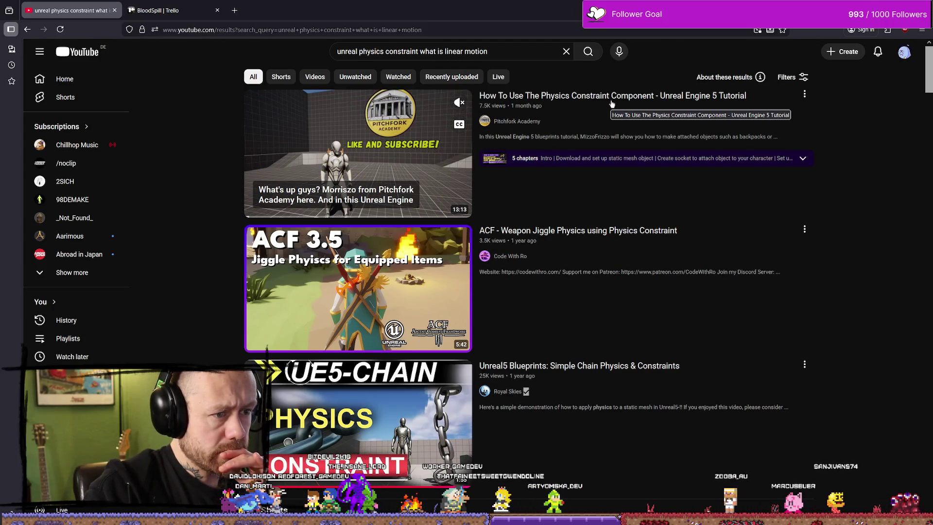
click(634, 227)
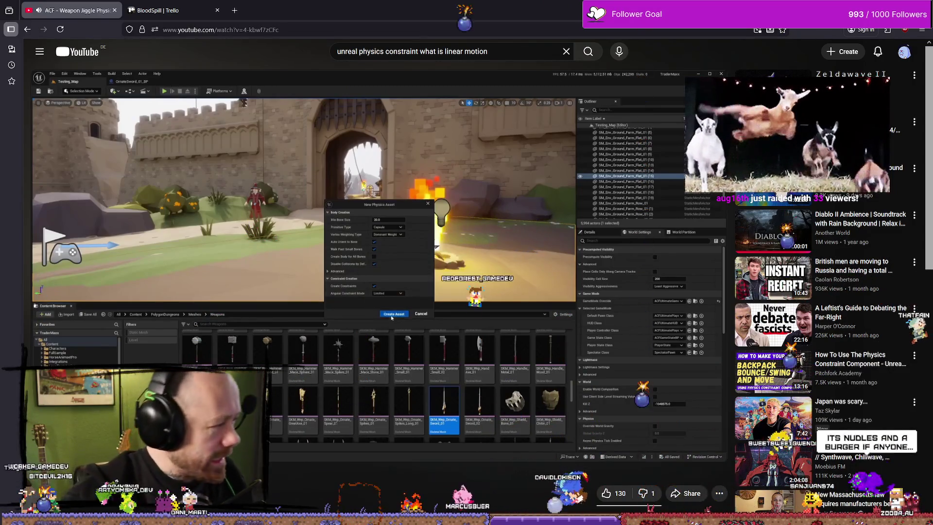
Step: Pause the jiggle physics tutorial at its New Physics Asset scene
key(space)
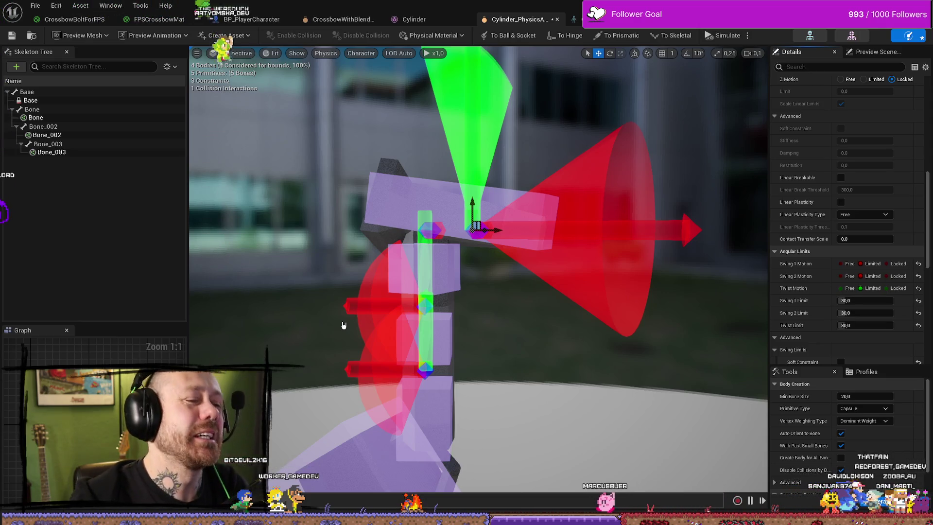
Step: Inspect the Base and Bone_003 bodies, then select the charm constraint and frame the view on it
mouse_move(476, 227)
mouse_down()
mouse_move(466, 228)
mouse_move(496, 219)
mouse_move(378, 252)
mouse_up()
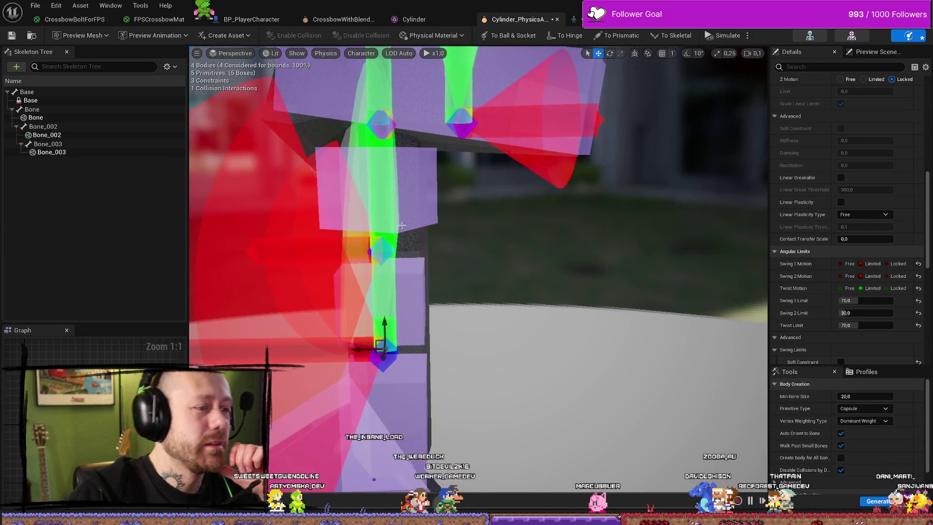
click(412, 192)
click(413, 107)
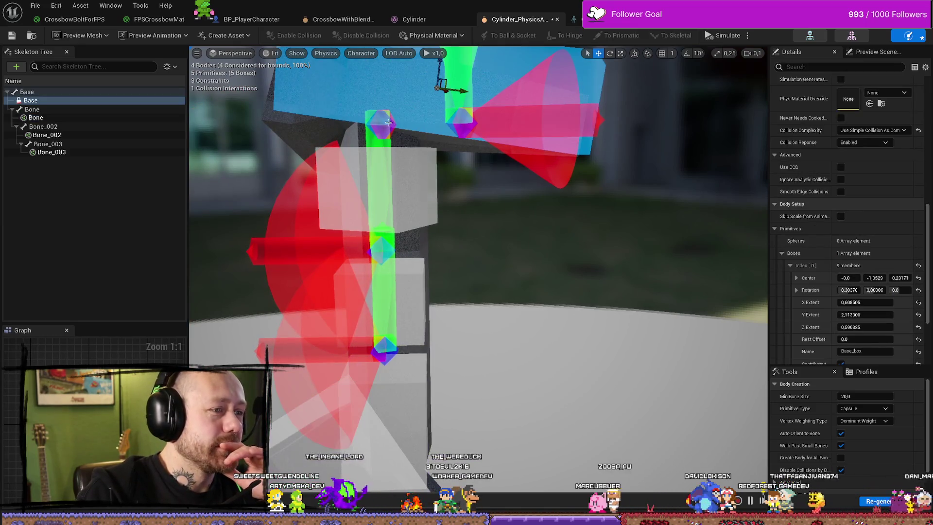
drag(413, 107, 440, 274)
click(440, 273)
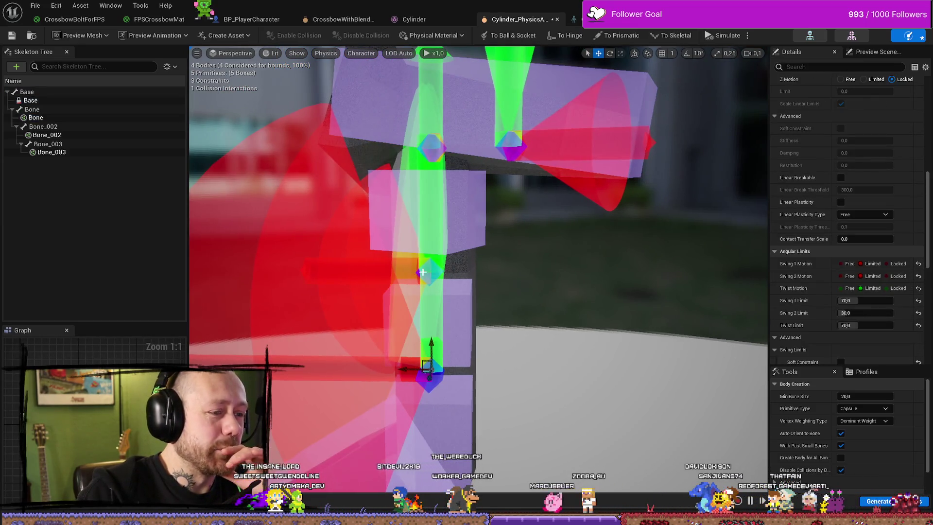
click(440, 152)
drag(441, 152, 431, 253)
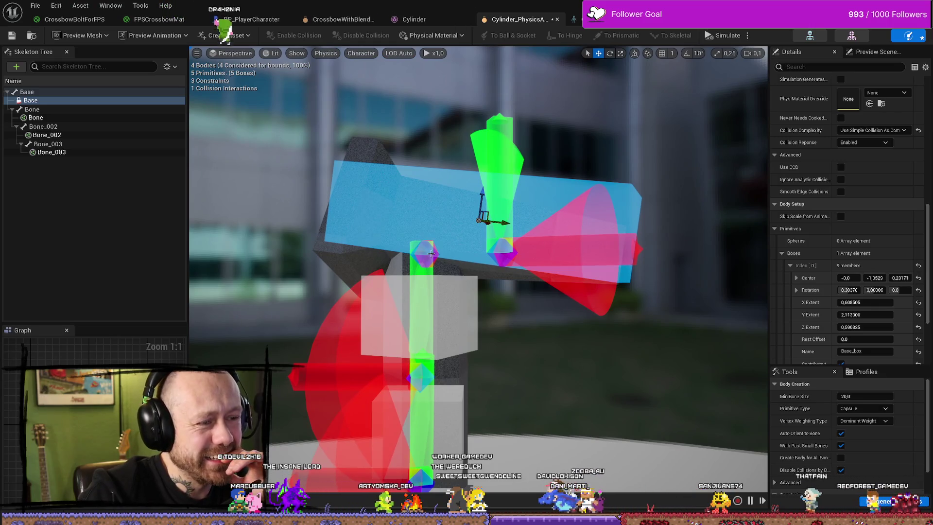
click(52, 152)
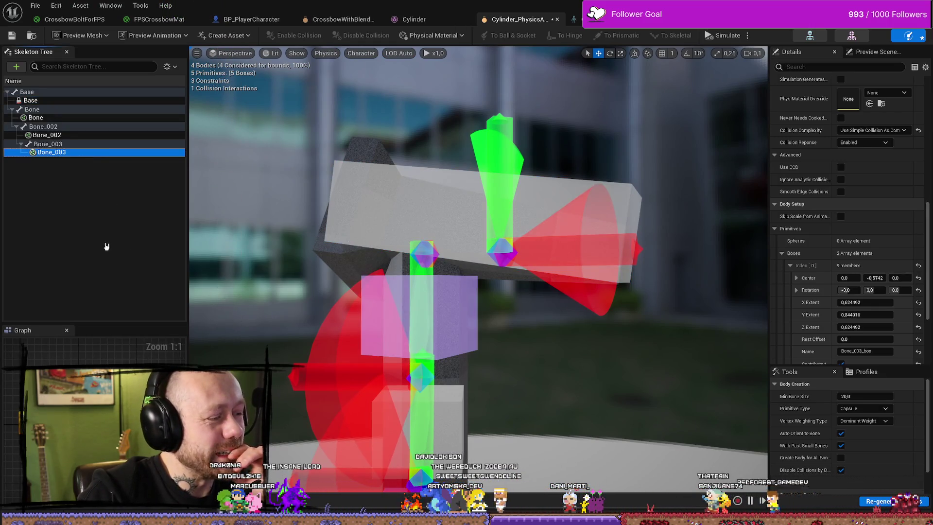
click(502, 252)
key(f)
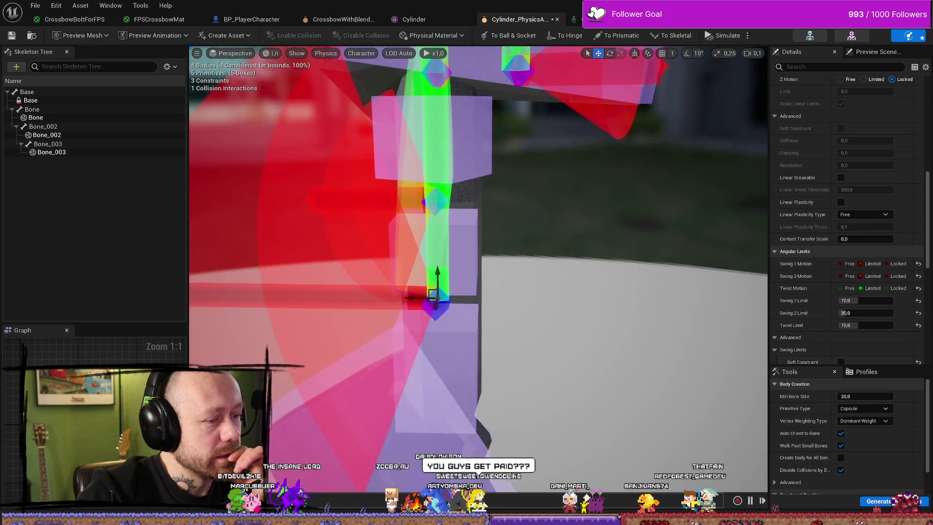
key(f)
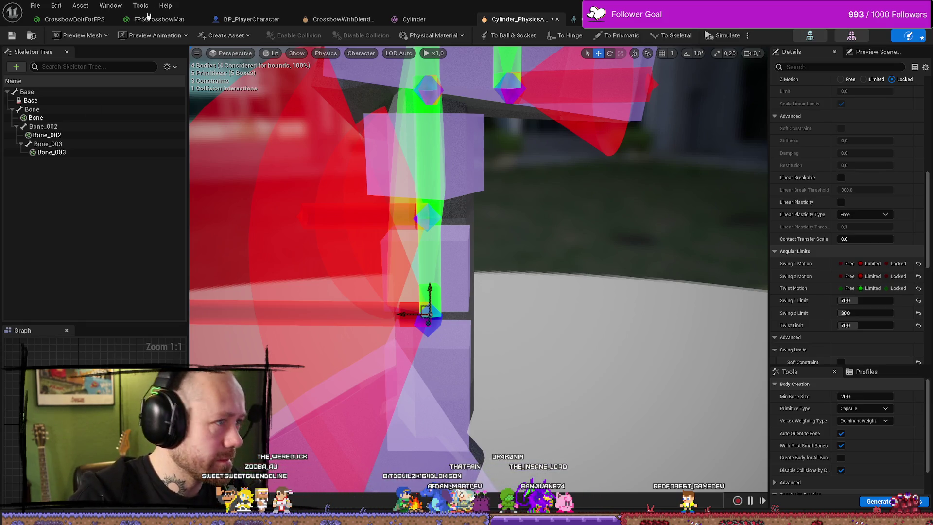
Step: Bring Firefox forward on the Blender StackExchange bone-connection thread, moving a File Explorer window mostly off screen
key(alt+Tab)
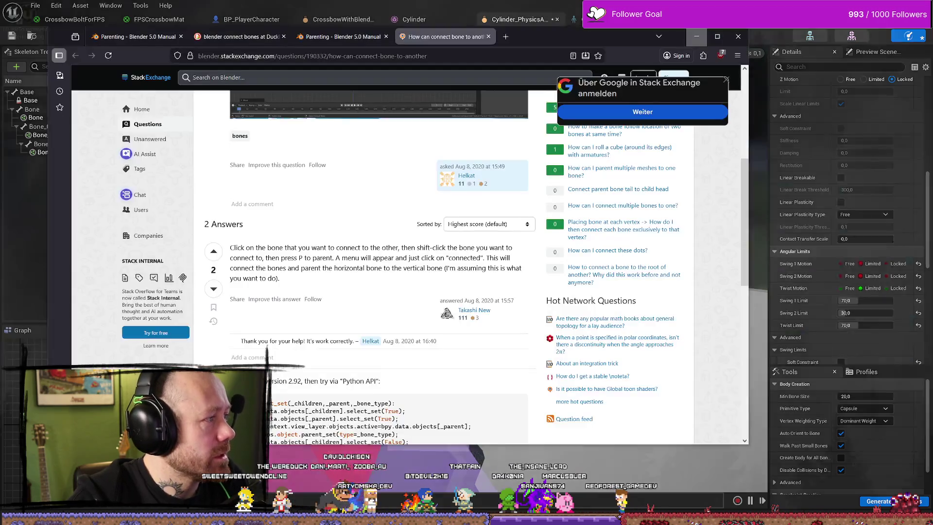
click(505, 38)
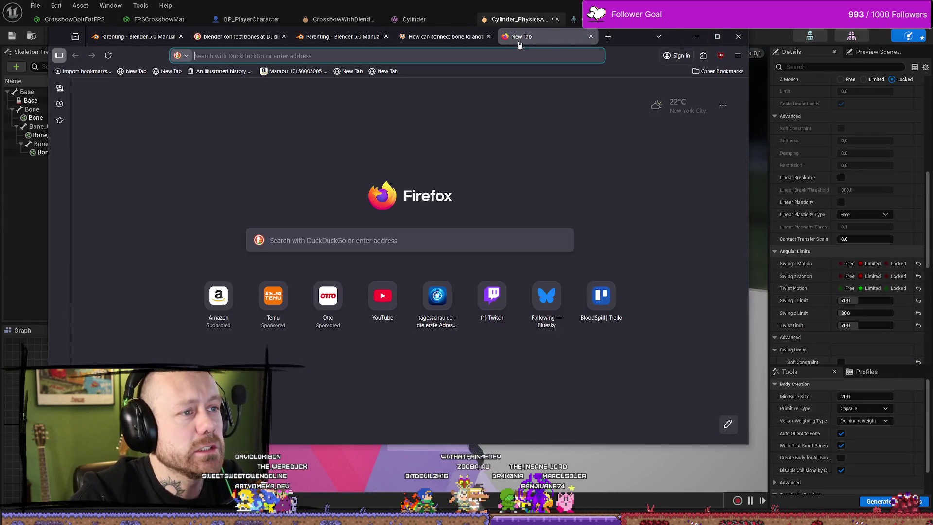
key(ctrl+w)
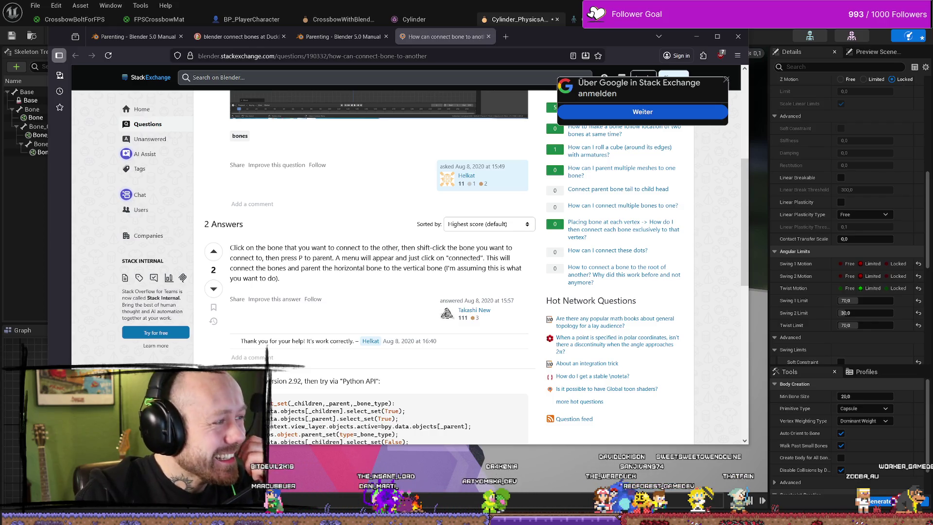
key(super+e)
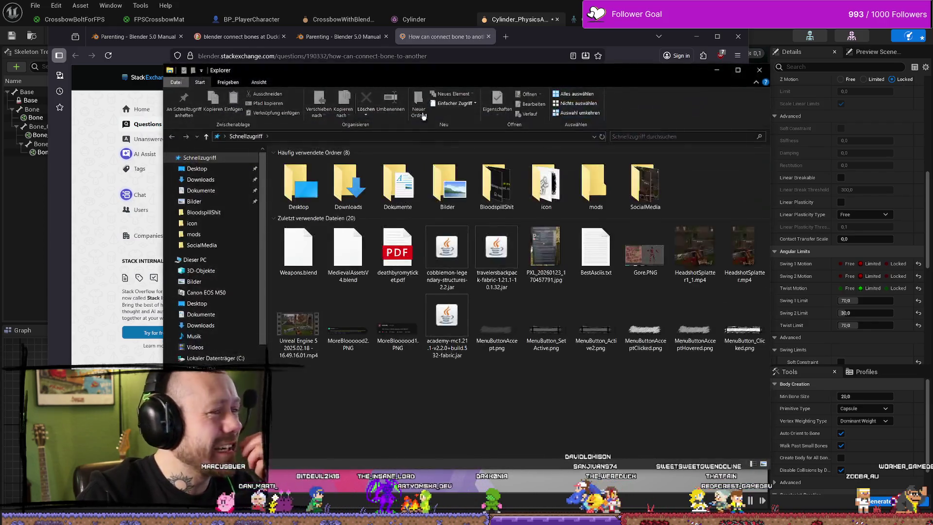
drag(510, 74, 0, 63)
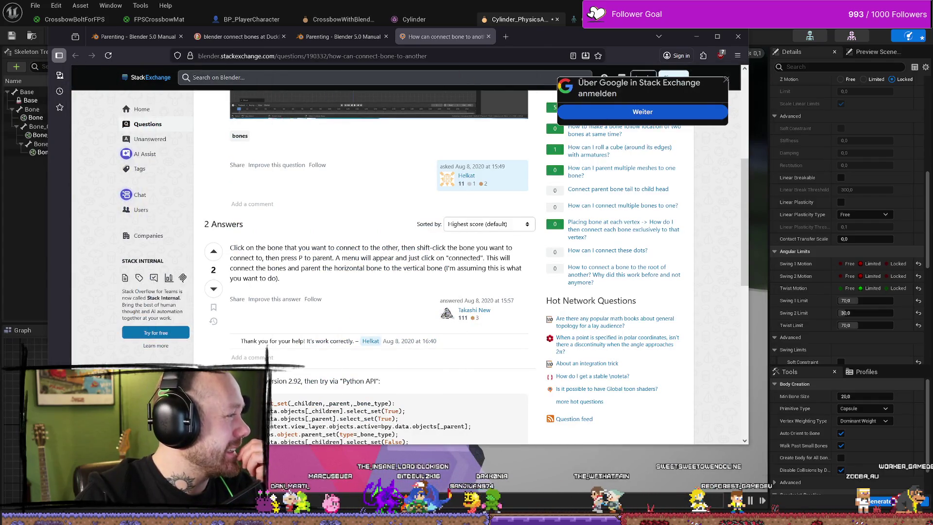
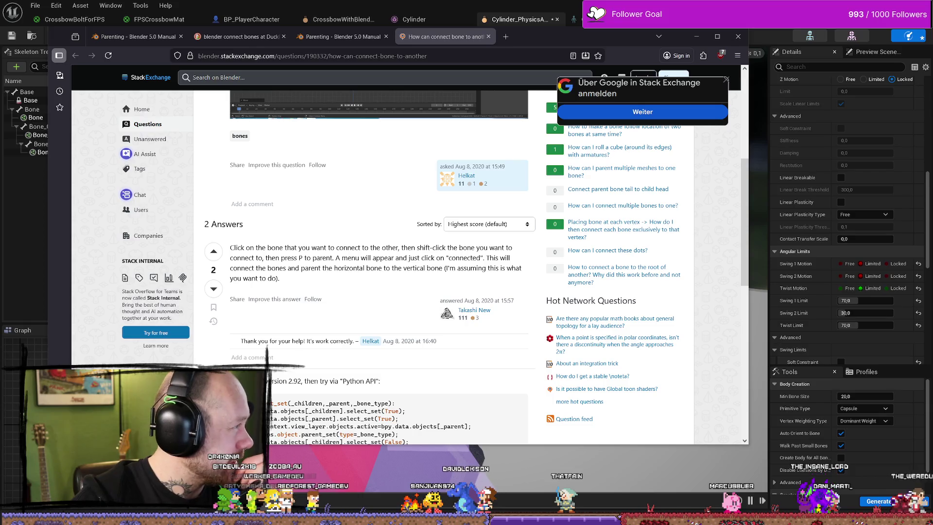
Step: Minimize Firefox to reveal the Cylinder physics asset and pan its viewport slightly
key(super+Down)
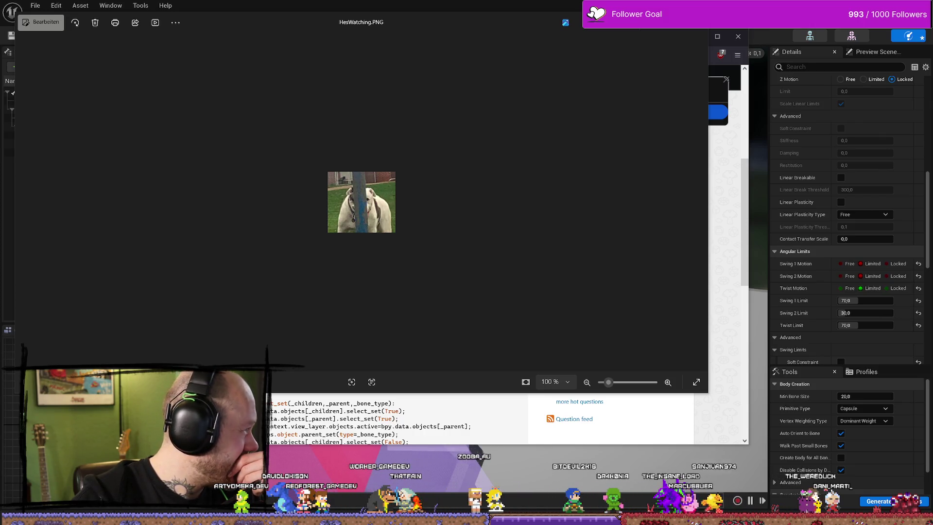
key(Escape)
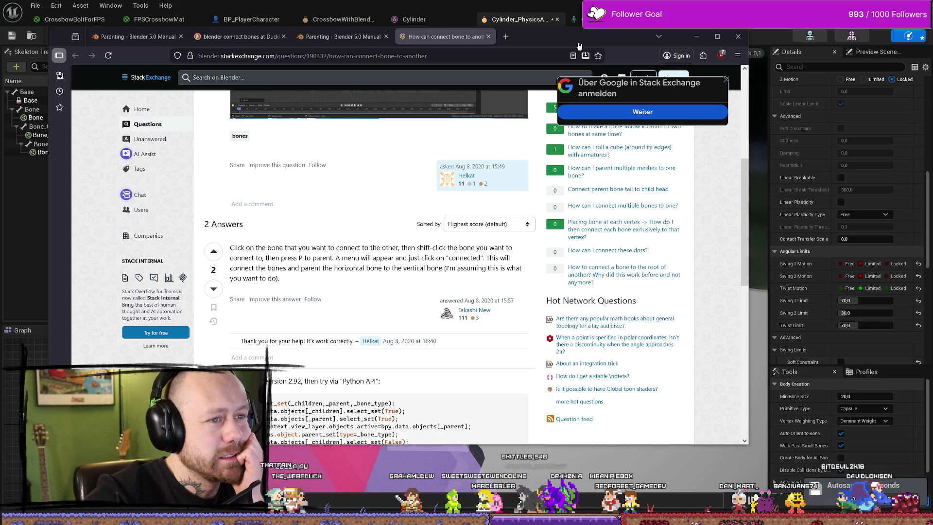
drag(579, 45, 639, 77)
click(756, 67)
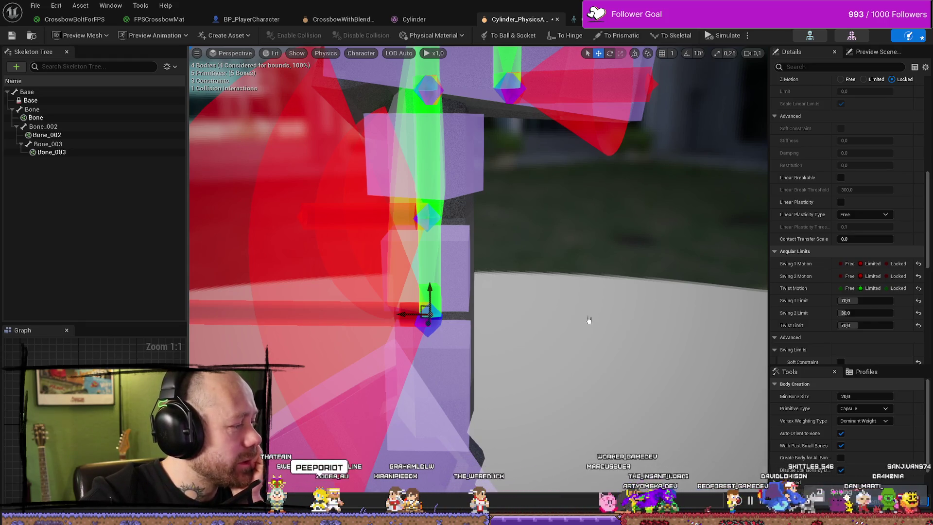
drag(574, 202, 575, 202)
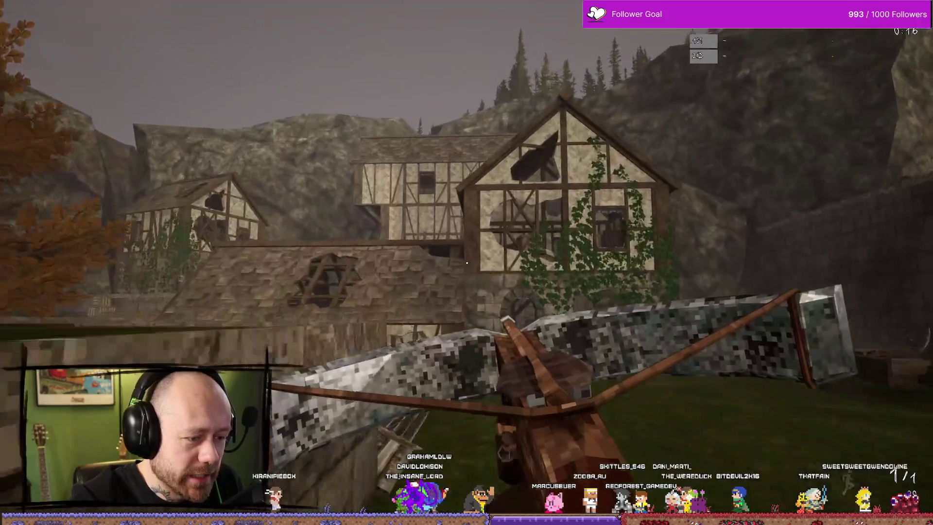
Step: Walk past the stone wall, tower and gallows, then stop the play session
key(w)
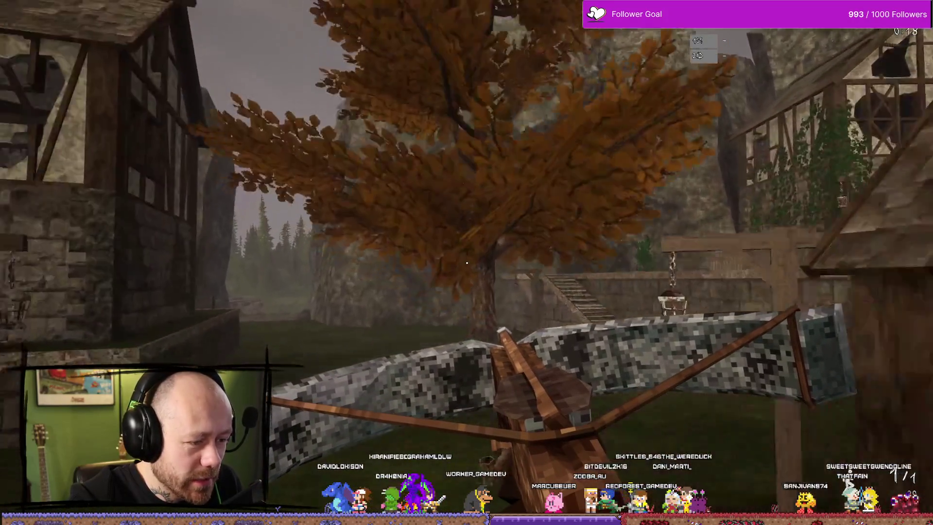
key(w)
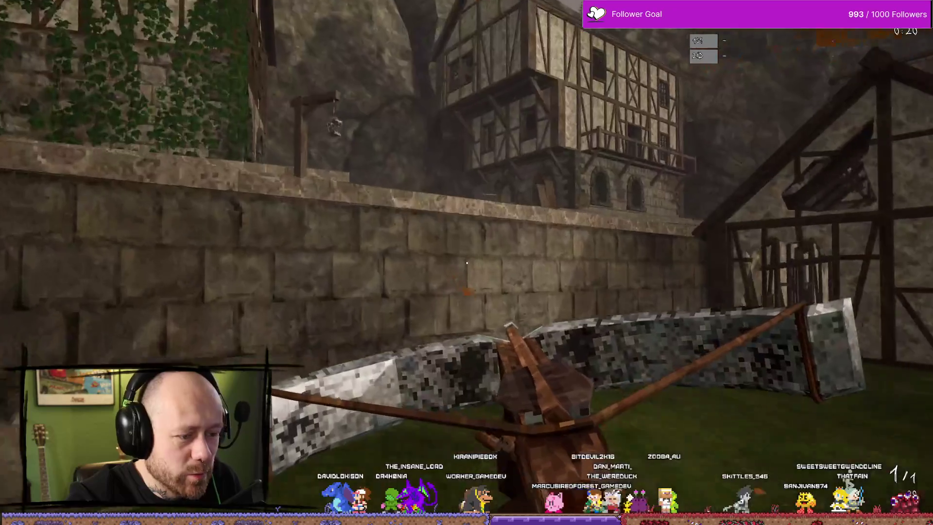
key(w)
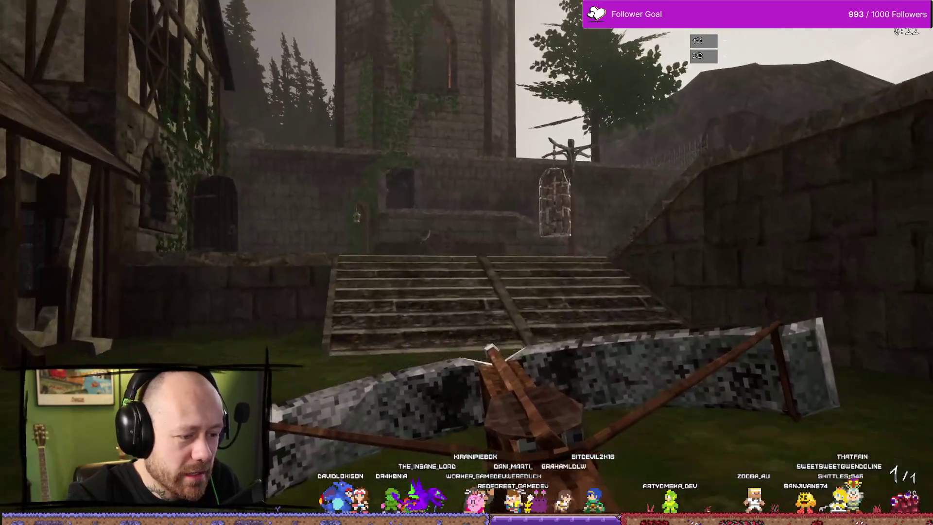
key(w)
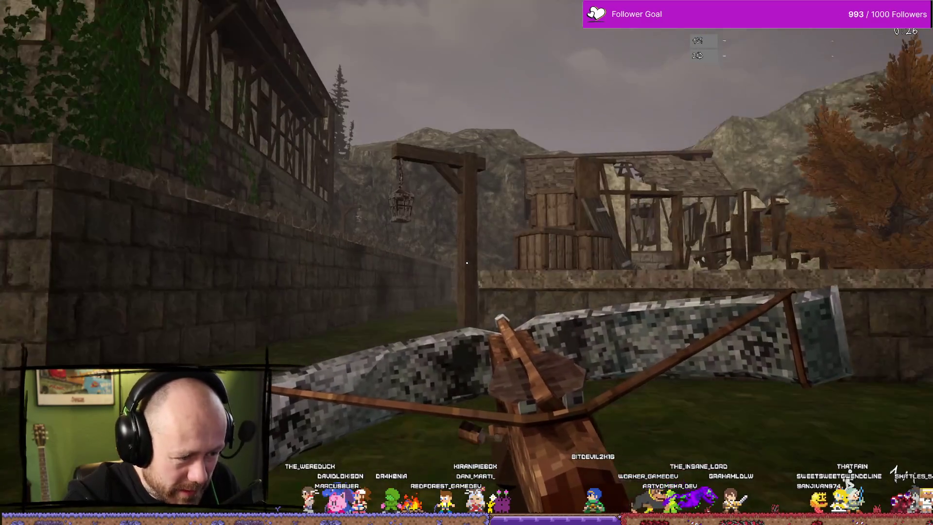
key(Escape)
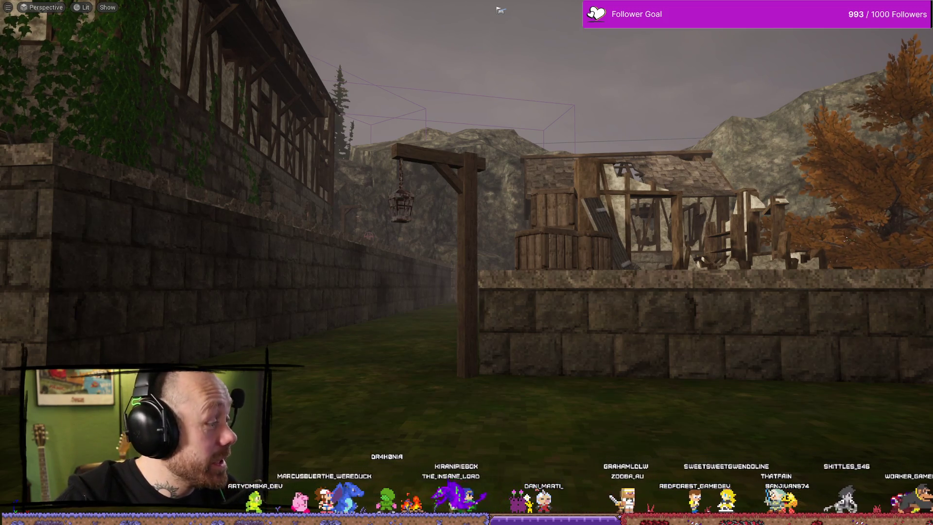
Step: Turn the editor view toward the orange tree before switching to the Bloodspill Steam page
drag(405, 295, 535, 315)
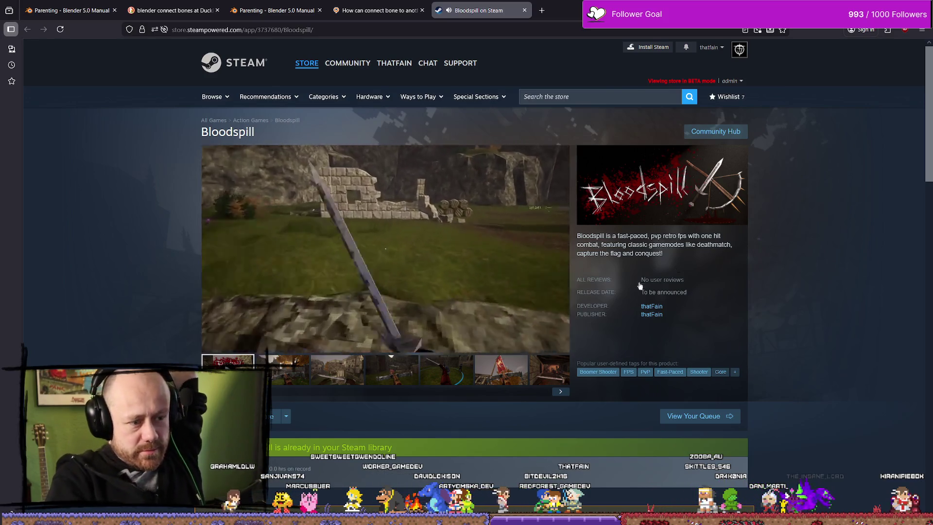
Step: Watch the Bloodspill trailer full screen through to its 'Wishlist Now' card
click(559, 345)
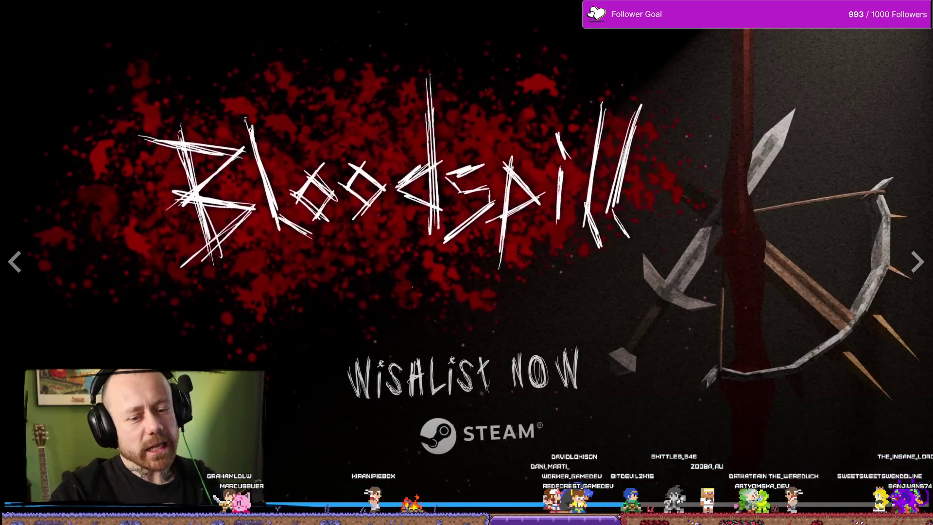
Step: Exit full-screen playback, leaving the trailer paused at 0:50 of 1:13
key(Escape)
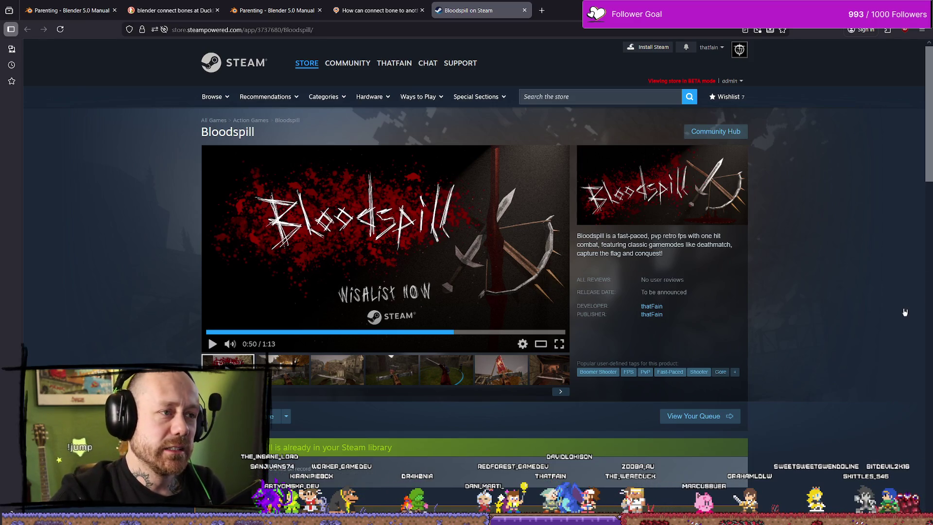
click(561, 249)
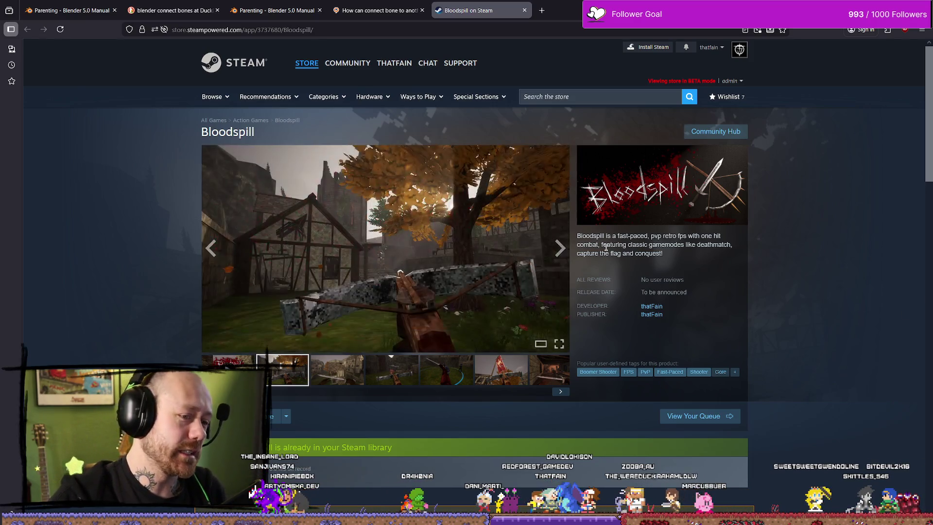
click(560, 249)
click(560, 249)
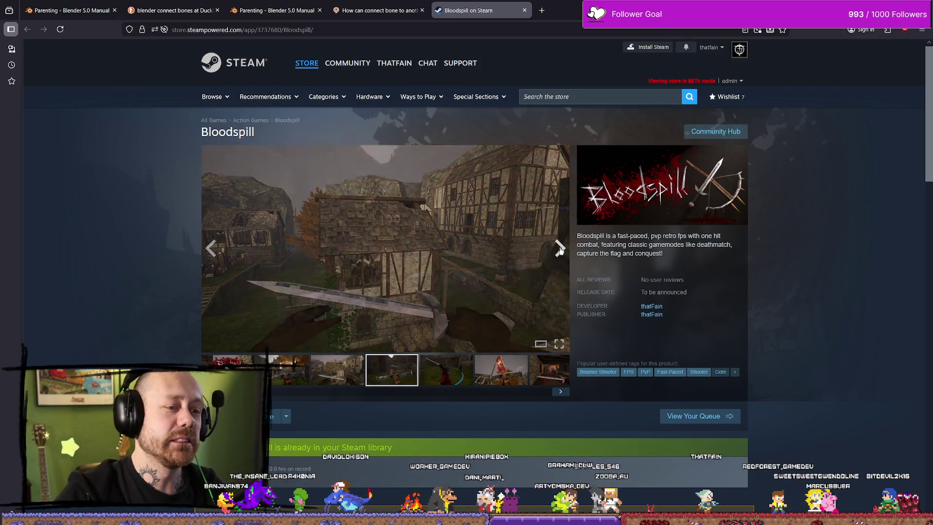
click(560, 249)
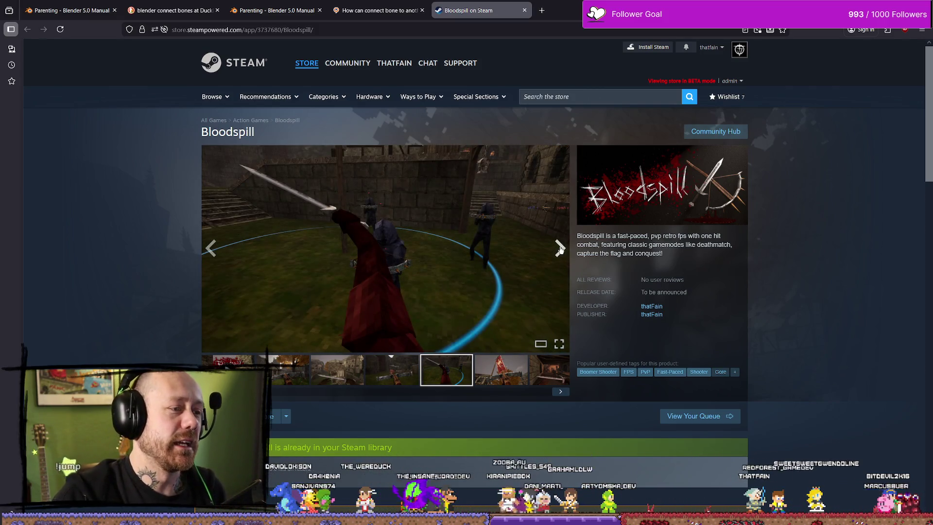
click(560, 249)
click(560, 249)
click(560, 249)
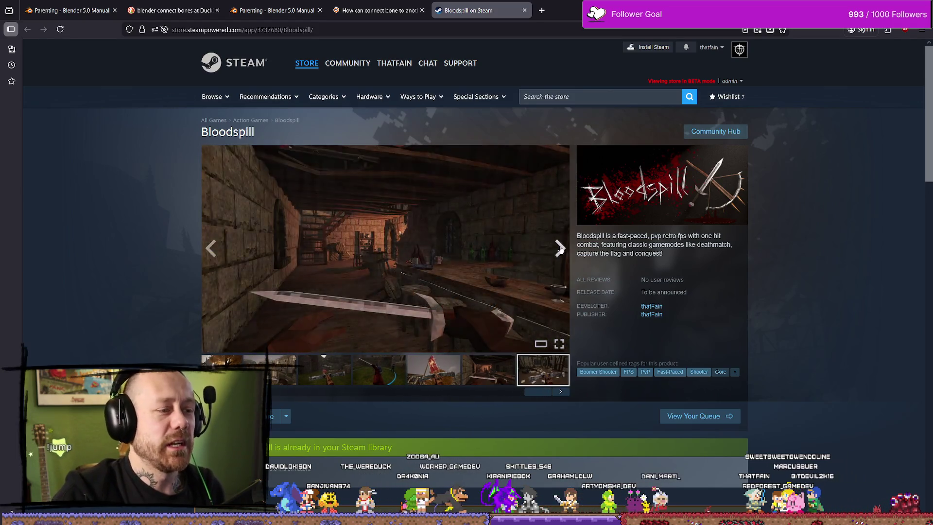
click(560, 250)
click(560, 249)
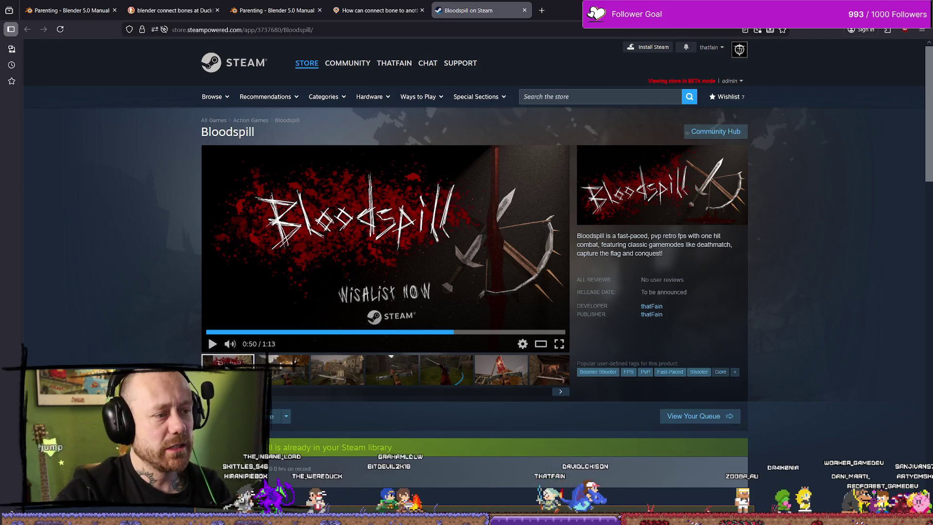
key(alt+Tab)
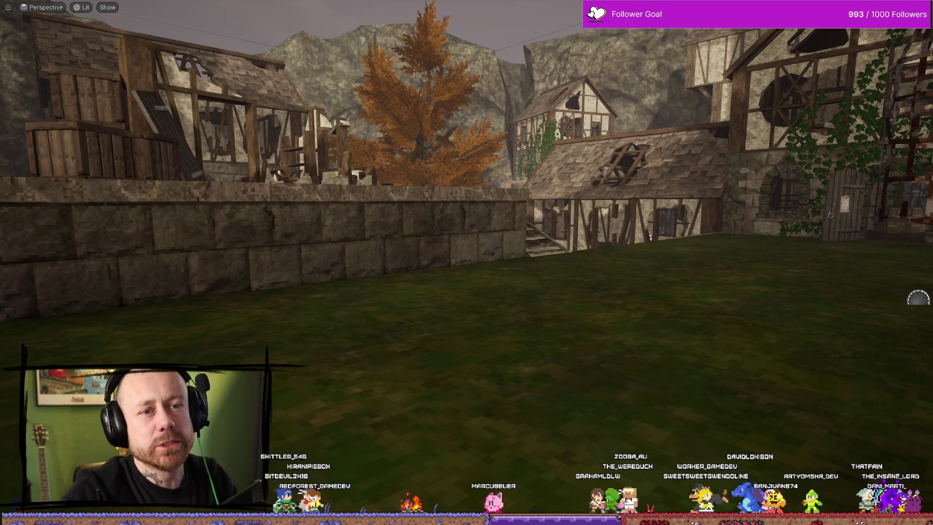
Step: Restore the editor layout, briefly start and stop a play session, and check play options
key(F11)
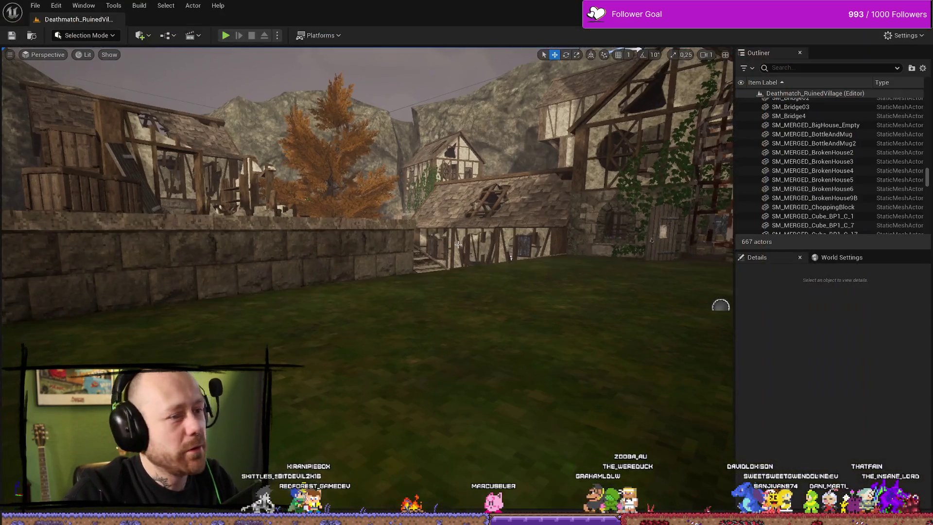
click(226, 36)
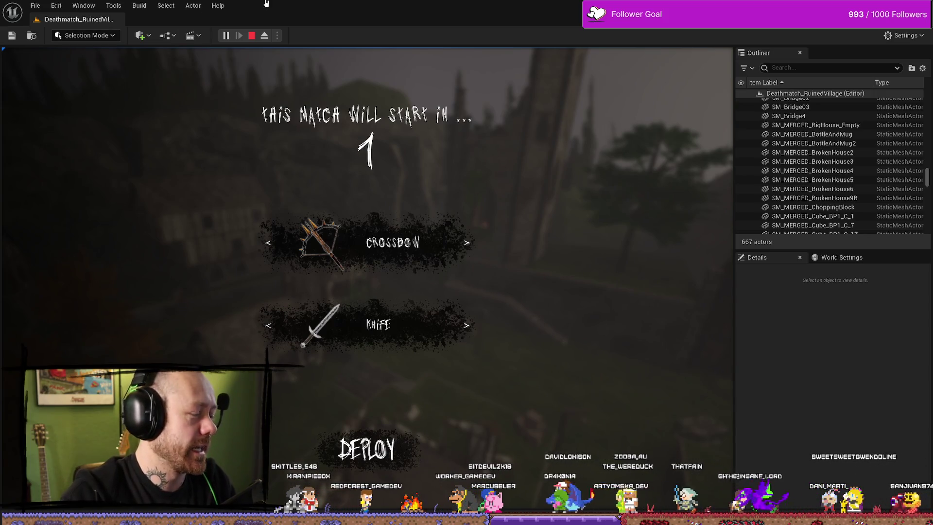
click(251, 35)
click(278, 36)
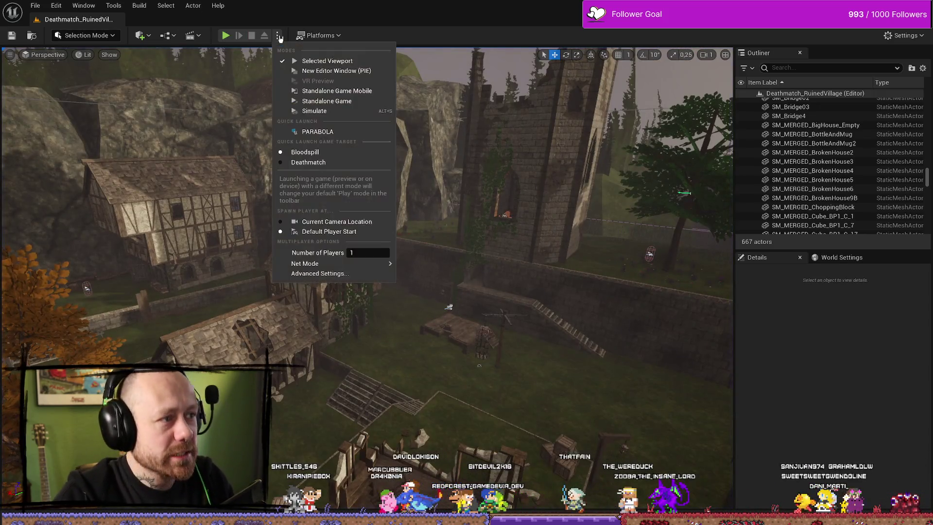
click(253, 128)
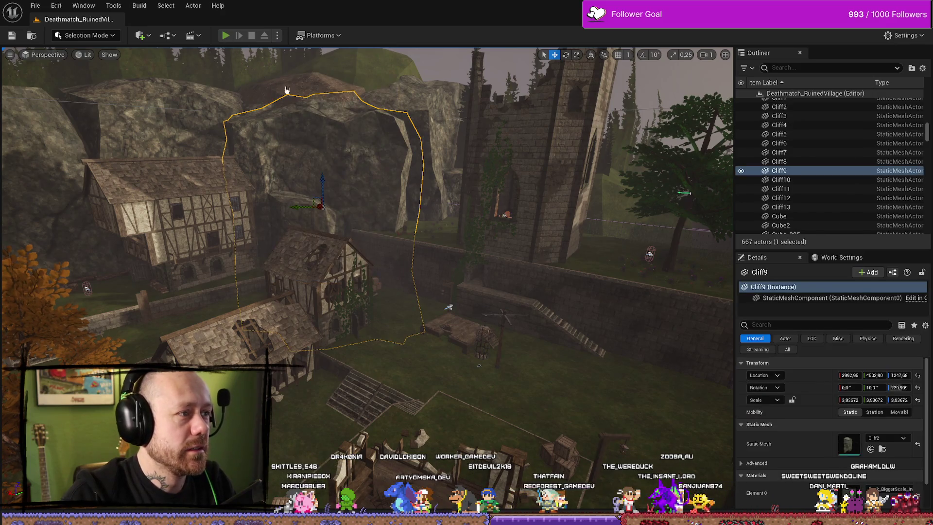
Step: Play the level again with Alt+P and quit the match from the pause menu
key(alt+p)
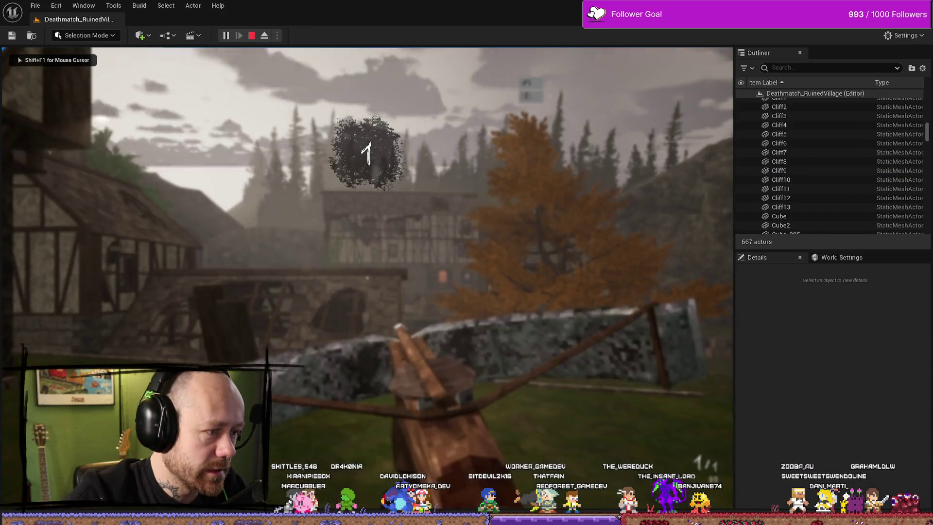
key(Escape)
click(95, 217)
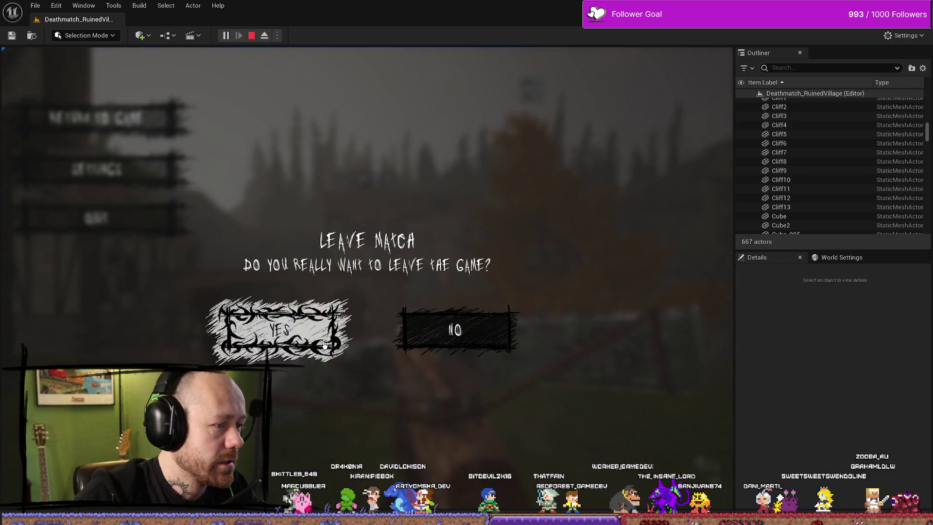
click(324, 345)
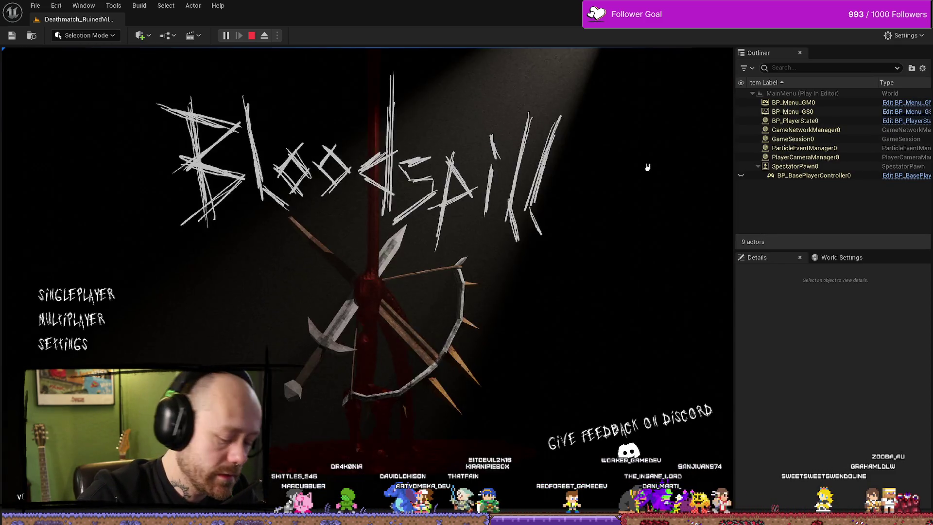
Step: Start a singleplayer match on a different map, check the scoreboard, then restore the editor layout
click(153, 287)
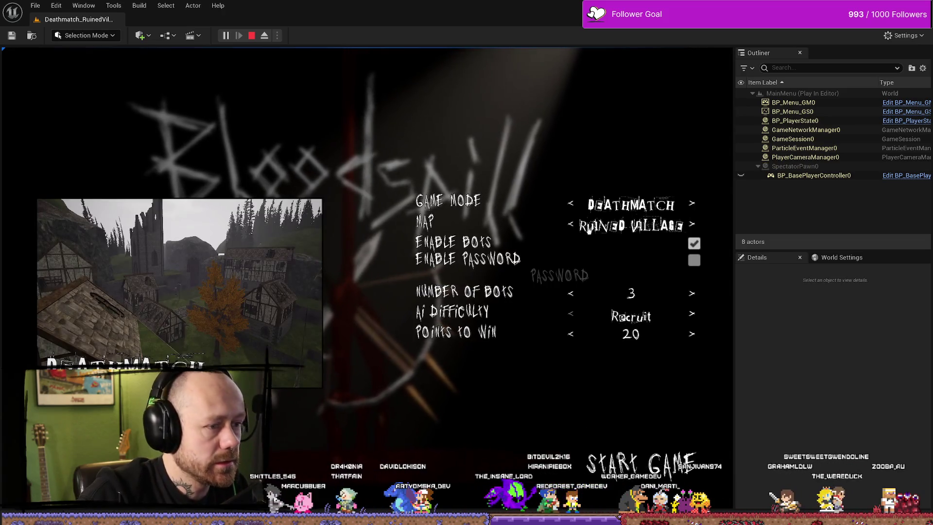
click(570, 223)
click(571, 224)
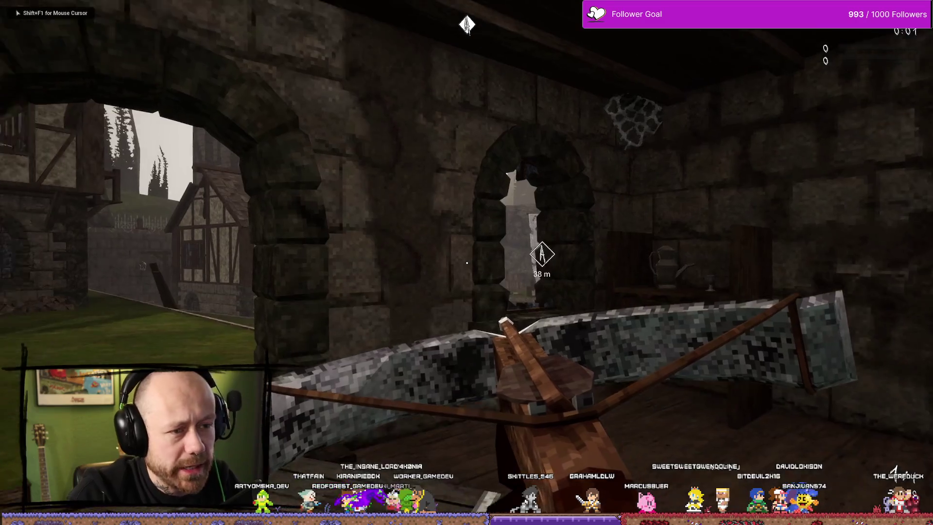
key(Tab)
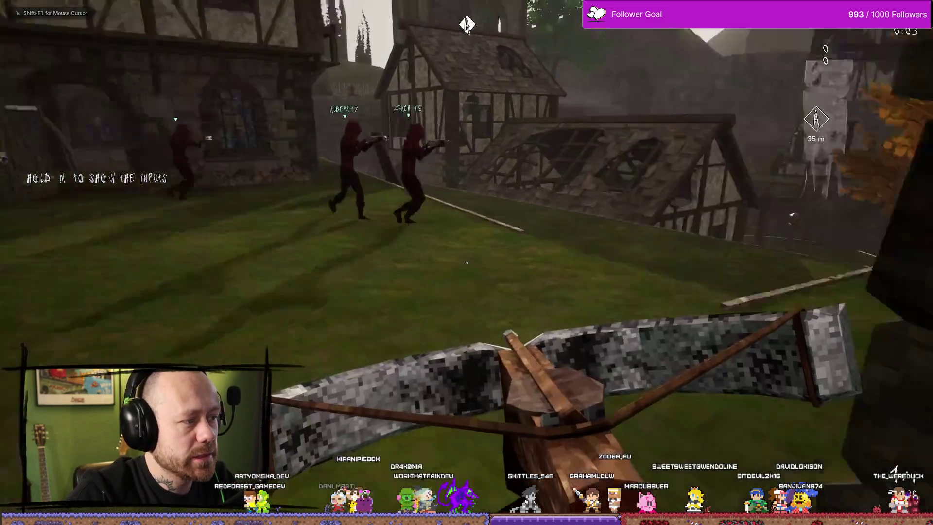
key(w)
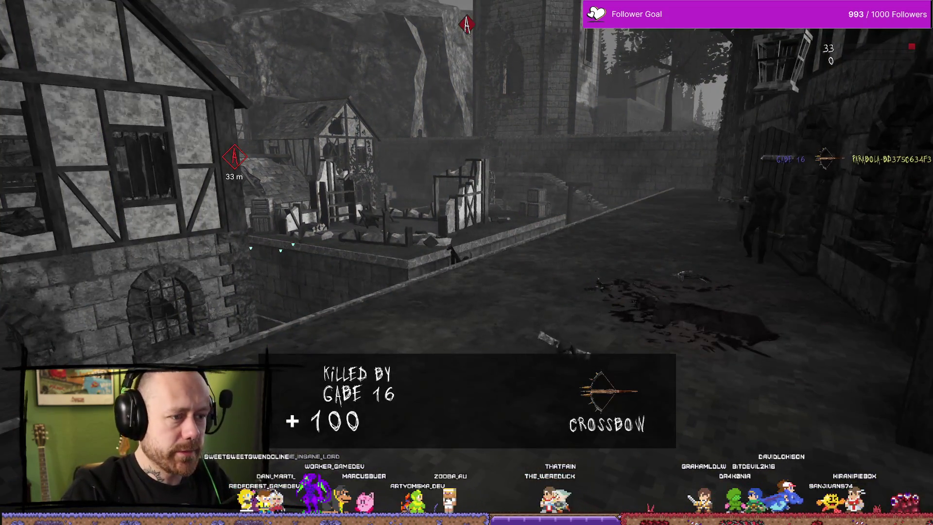
key(F11)
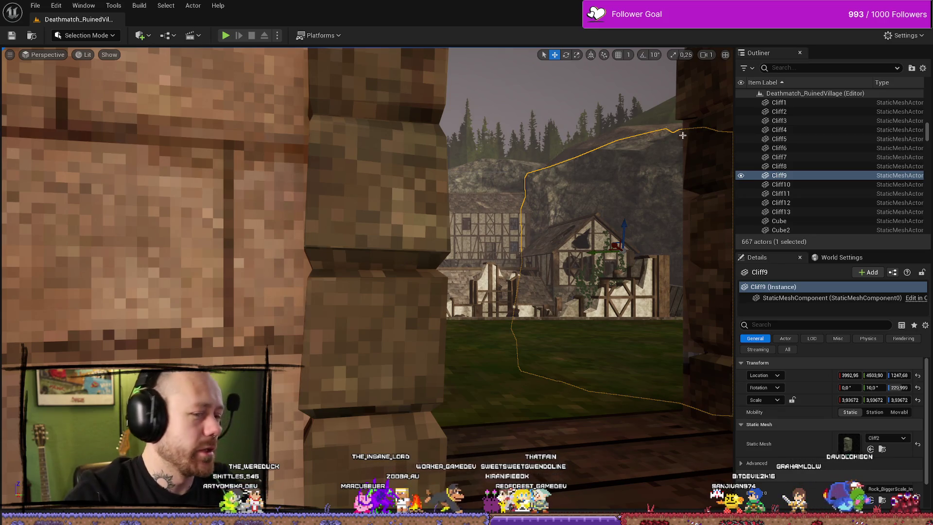
Step: Fly the level camera toward the tower, select Ultra_Dynamic_Sky and open the Content Browser drawer
drag(401, 261, 428, 301)
mouse_move(340, 146)
mouse_down()
mouse_move(360, 103)
mouse_move(350, 144)
mouse_up()
click(360, 103)
key(ctrl+space)
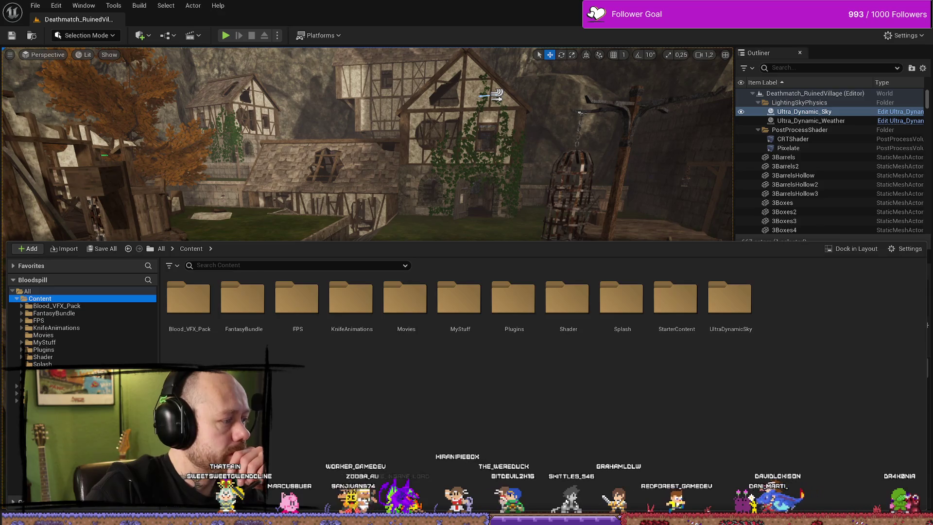
Step: In the Cylinder physics asset editor, pull the view back and select the Base body
key(alt+Tab)
mouse_move(573, 253)
mouse_down()
mouse_move(568, 263)
mouse_move(553, 187)
mouse_move(564, 191)
mouse_up()
click(564, 191)
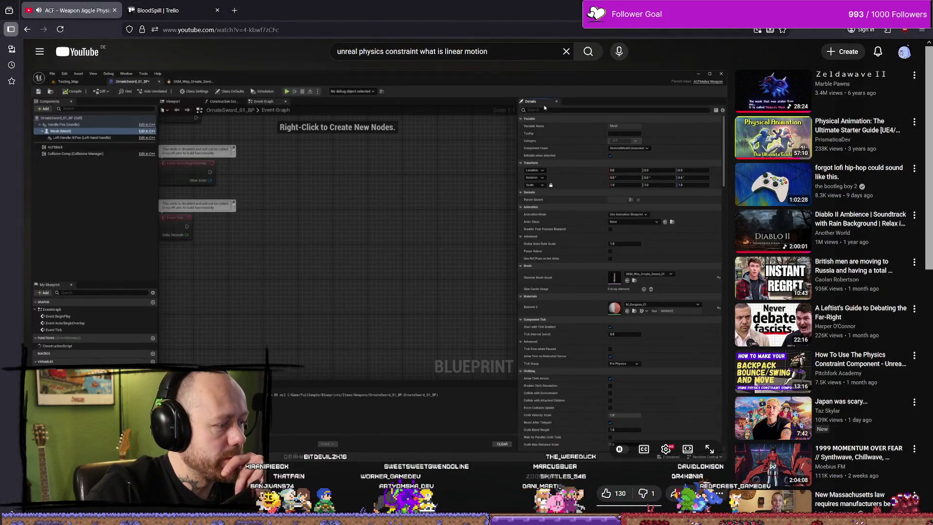
Step: Pause, resume and skim the ACF jiggle video forward, then go back to the search results
key(space)
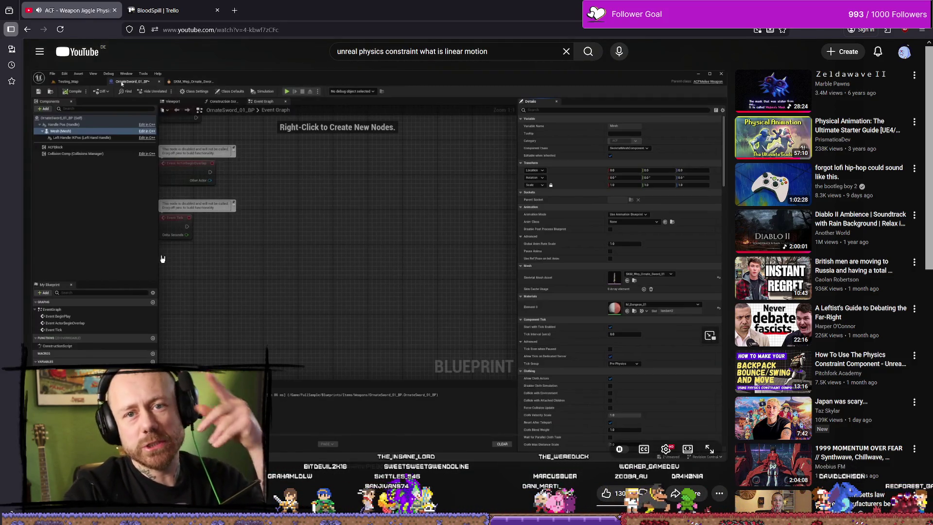
click(272, 243)
mouse_move(272, 440)
mouse_down()
mouse_move(113, 439)
mouse_move(488, 434)
mouse_up()
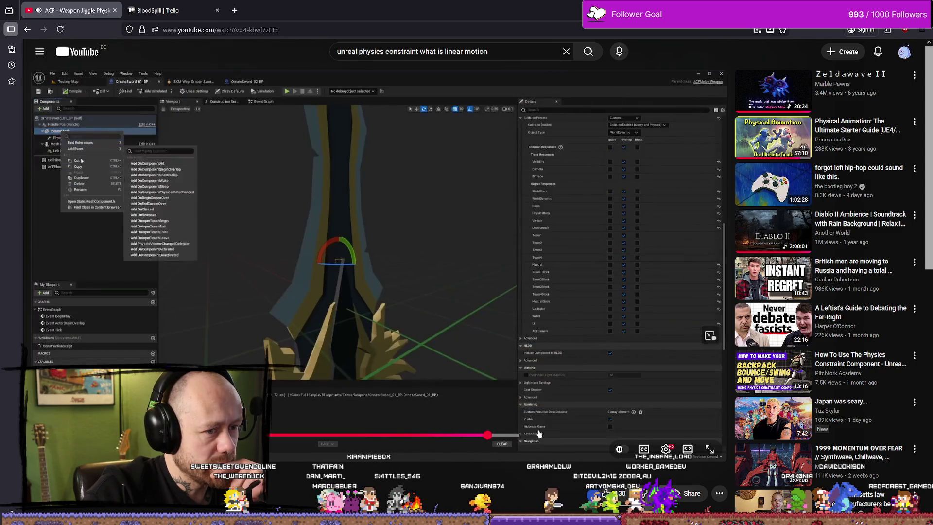
drag(546, 435, 635, 434)
click(602, 435)
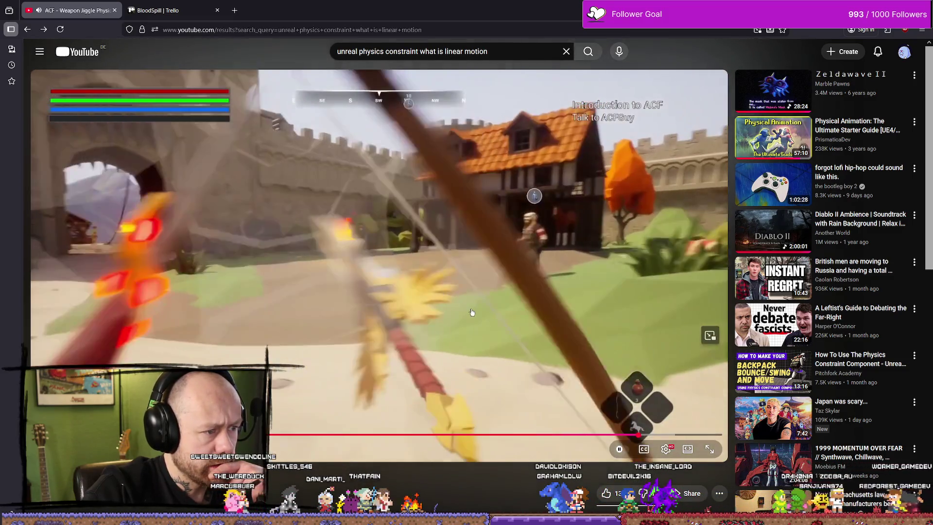
key(alt+Left)
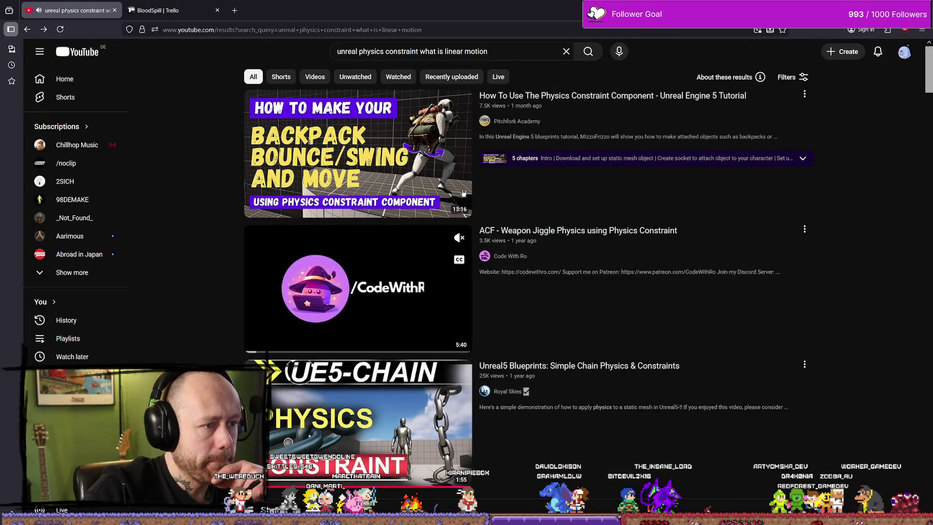
Step: Open the Pitchfork Academy physics constraint tutorial and jump ahead to the backpack mesh setup
mouse_move(504, 117)
click(500, 96)
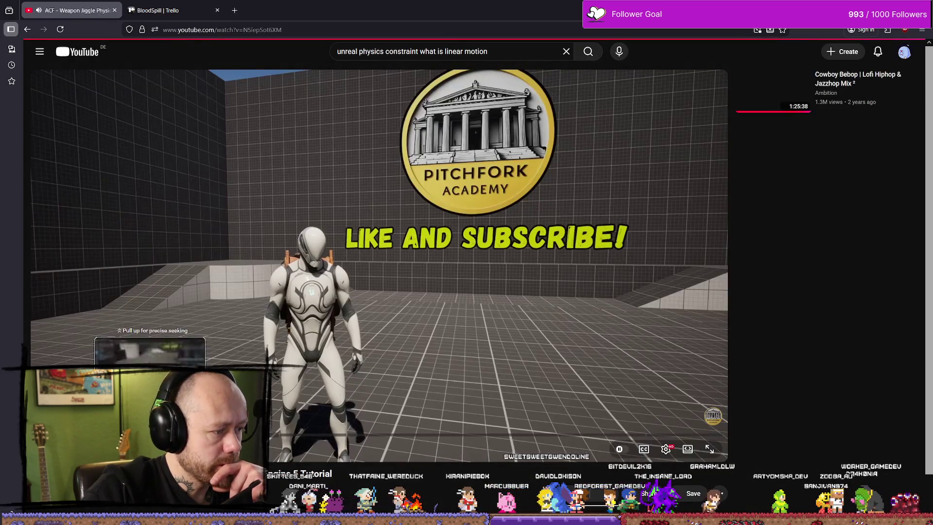
click(176, 434)
click(388, 366)
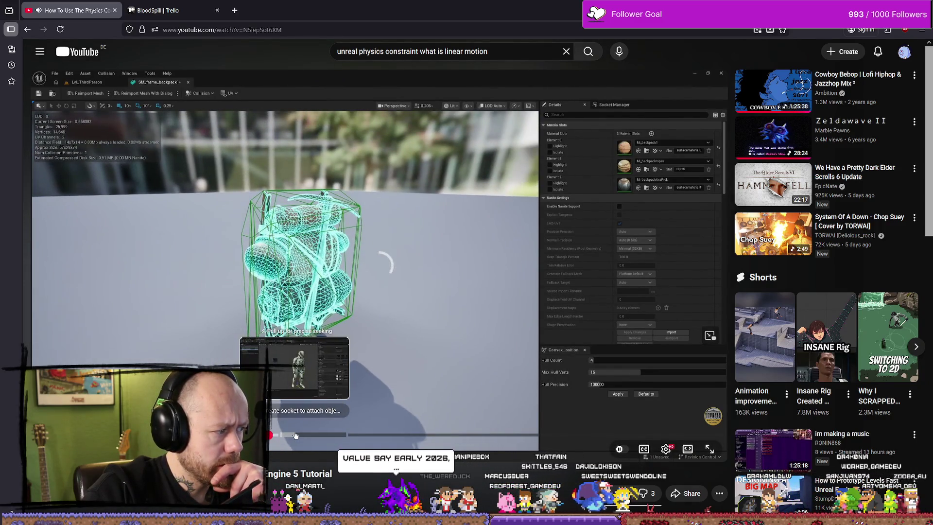
click(329, 339)
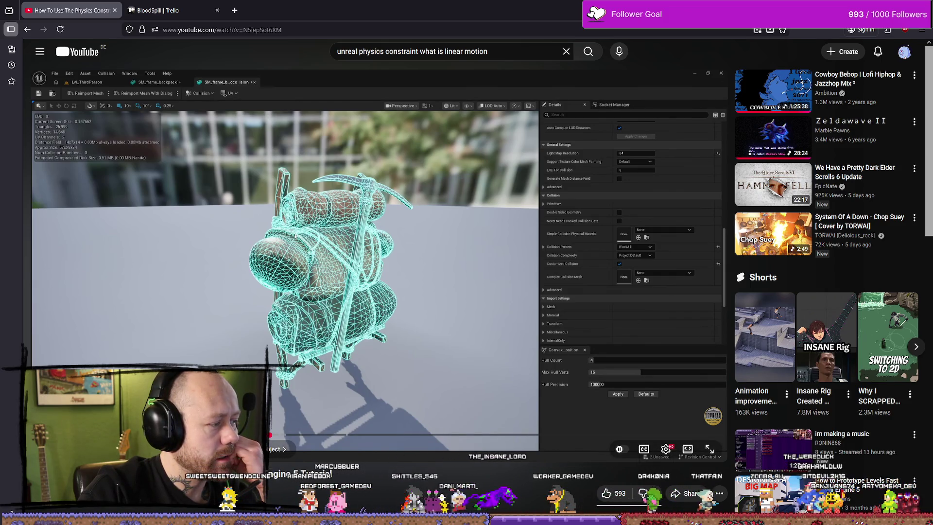
Step: Skim ahead to the character Blueprint setup, briefly going full screen and back
click(299, 397)
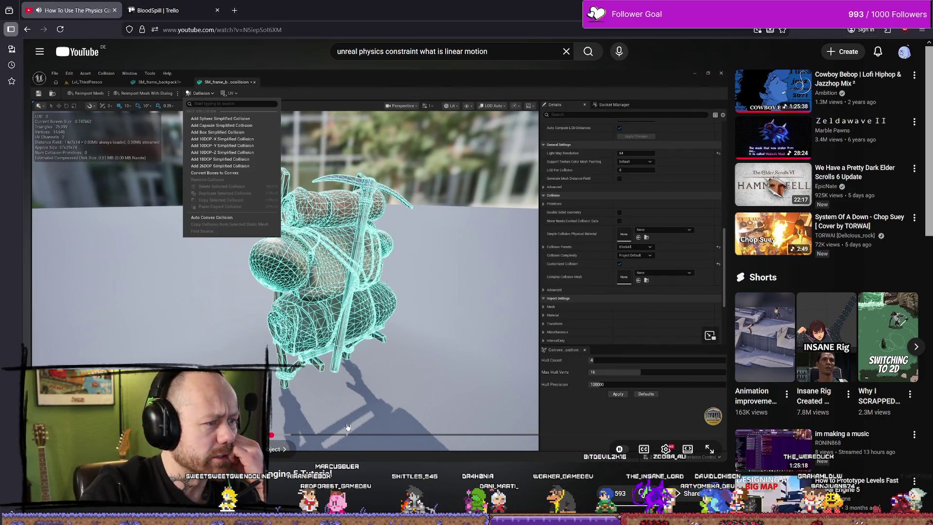
mouse_move(299, 434)
mouse_down()
mouse_move(426, 436)
mouse_move(377, 435)
mouse_up()
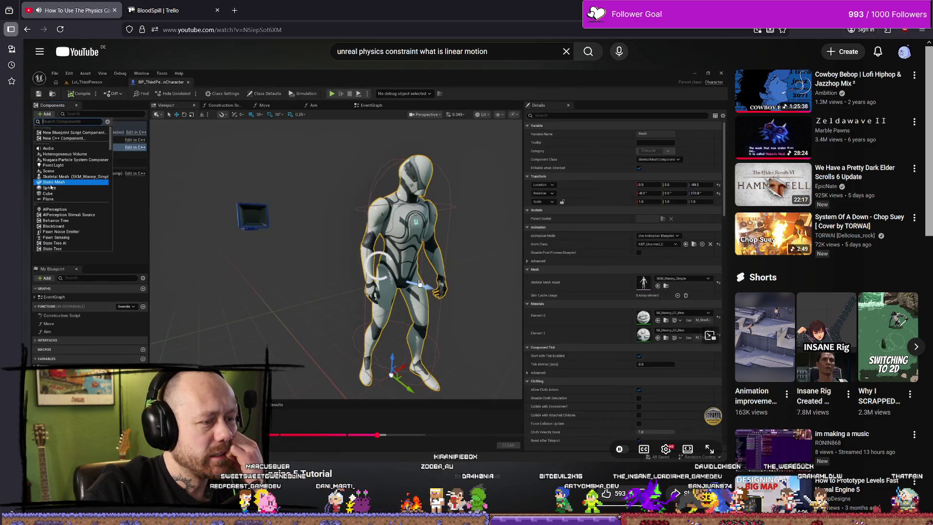
click(420, 288)
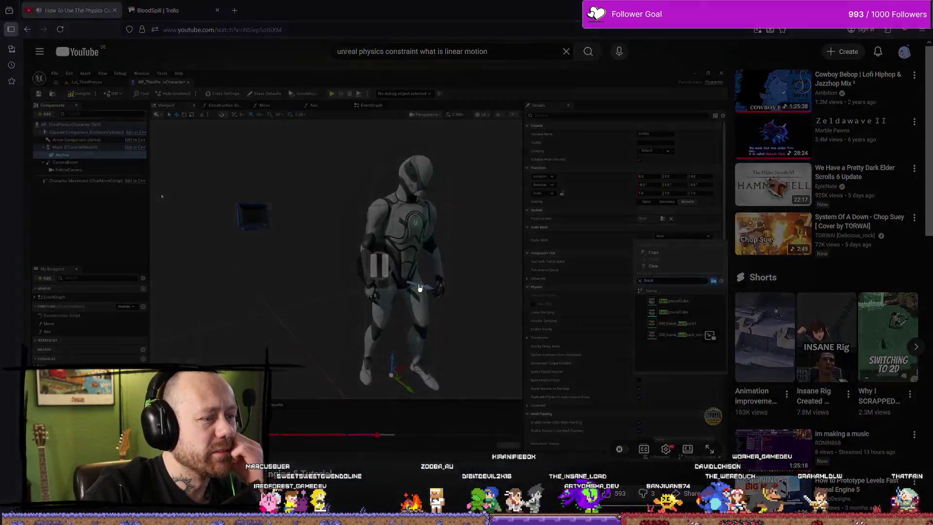
double_click(419, 288)
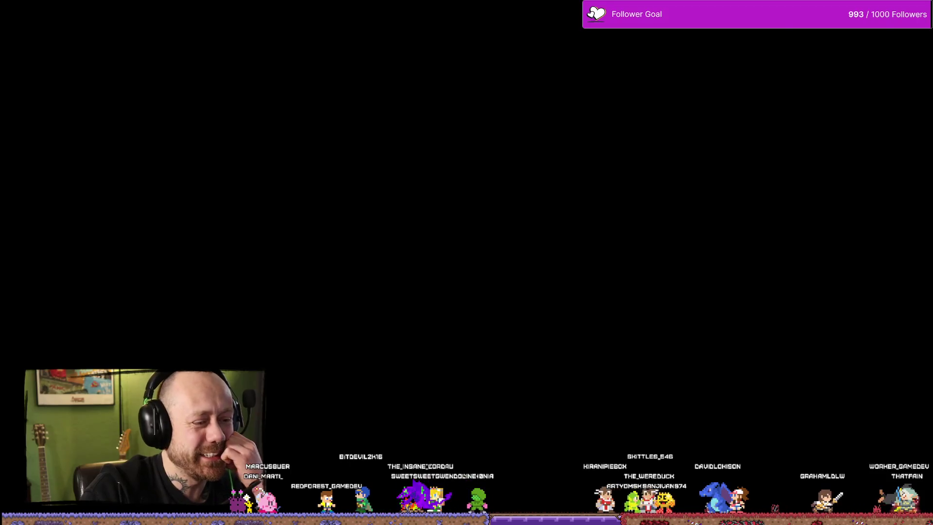
key(Escape)
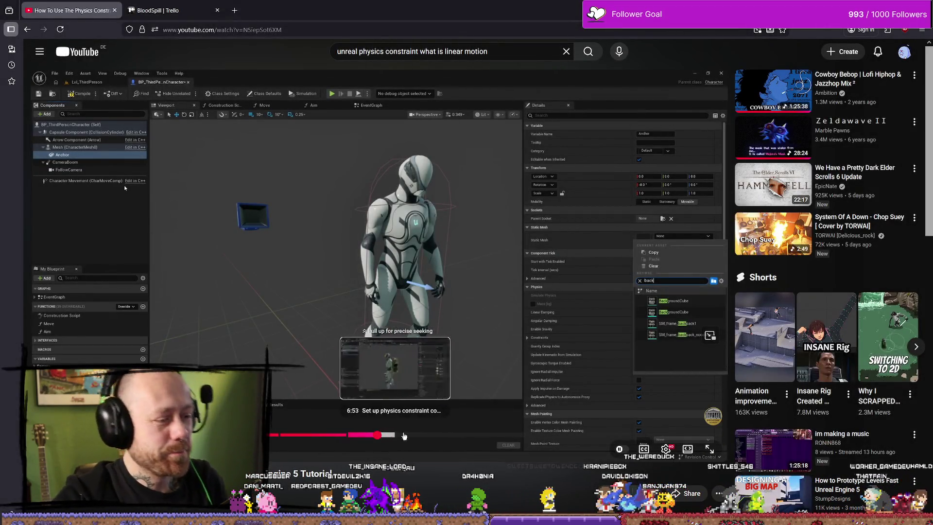
Step: Skip to the tutorial's physics constraint limit settings, watch, pause, and return to Unreal
click(469, 435)
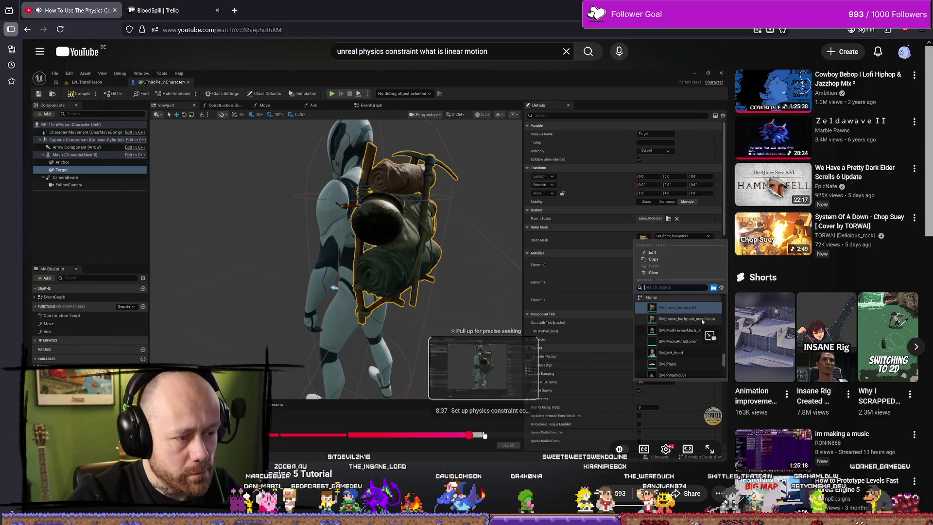
click(541, 435)
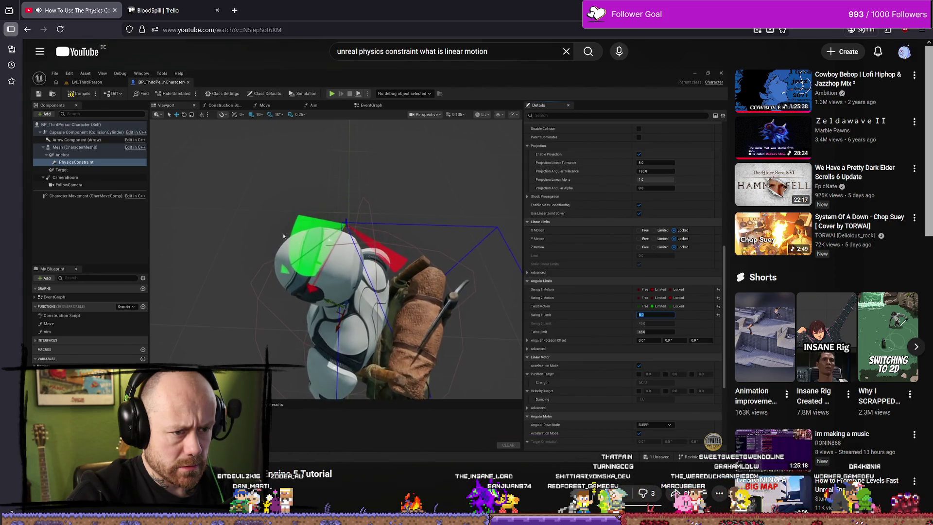
mouse_move(647, 362)
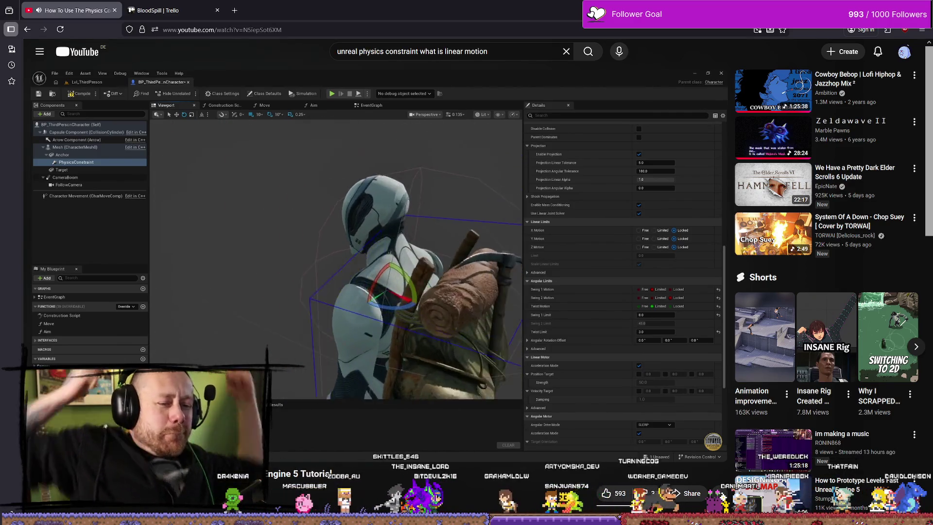
click(595, 75)
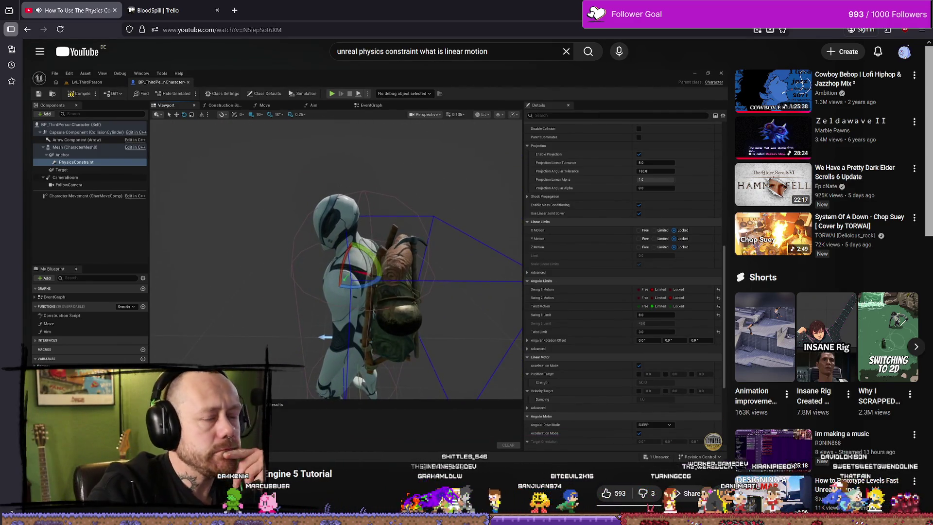
key(alt+Tab)
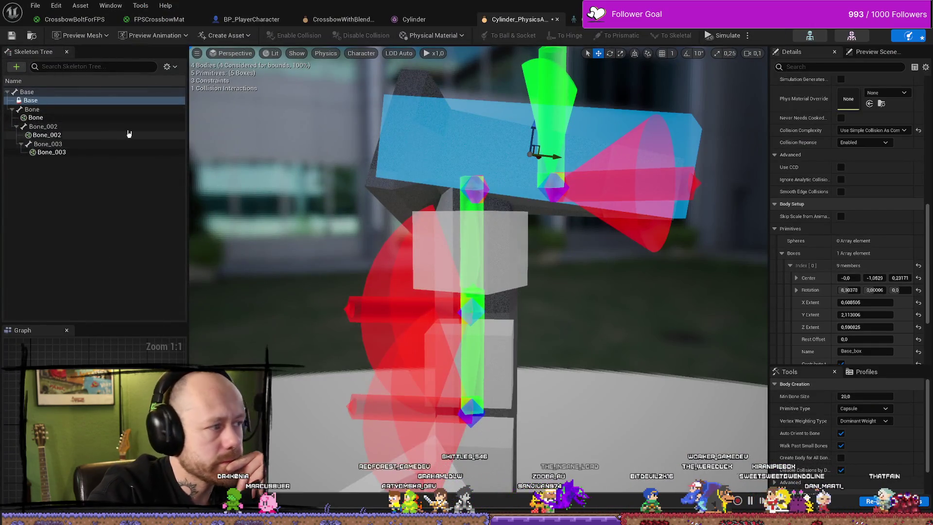
Step: Select the Base body's constraint and set its Swing 2 Limit to 10
click(73, 117)
key(Up)
key(Up)
key(Up)
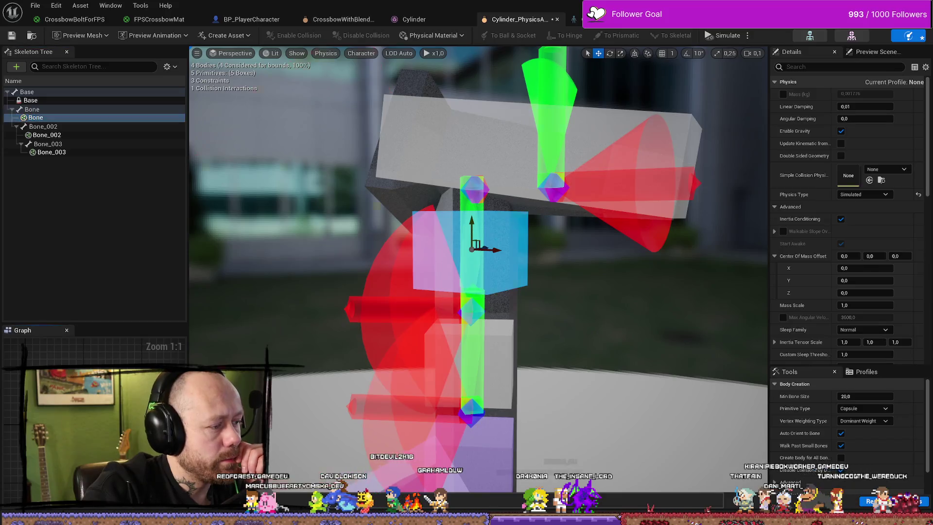
click(53, 101)
click(554, 187)
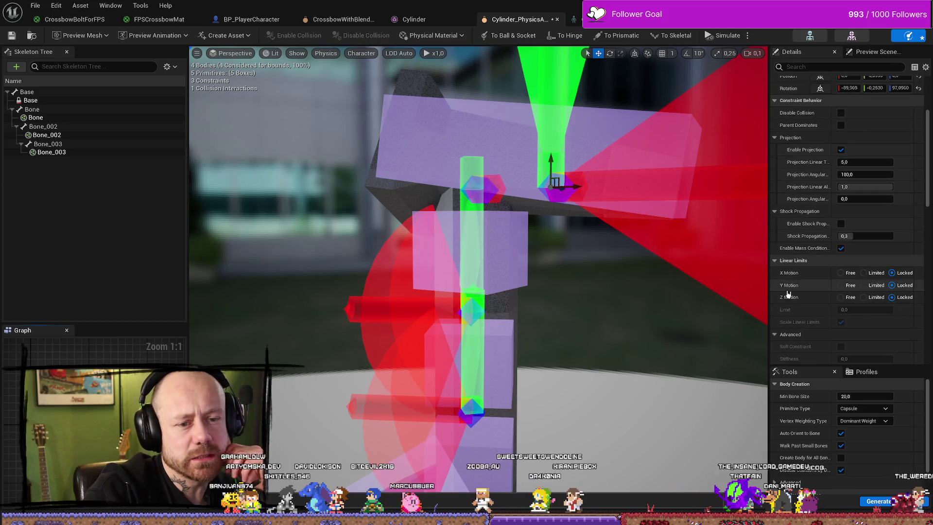
scroll(796, 251, down, 5)
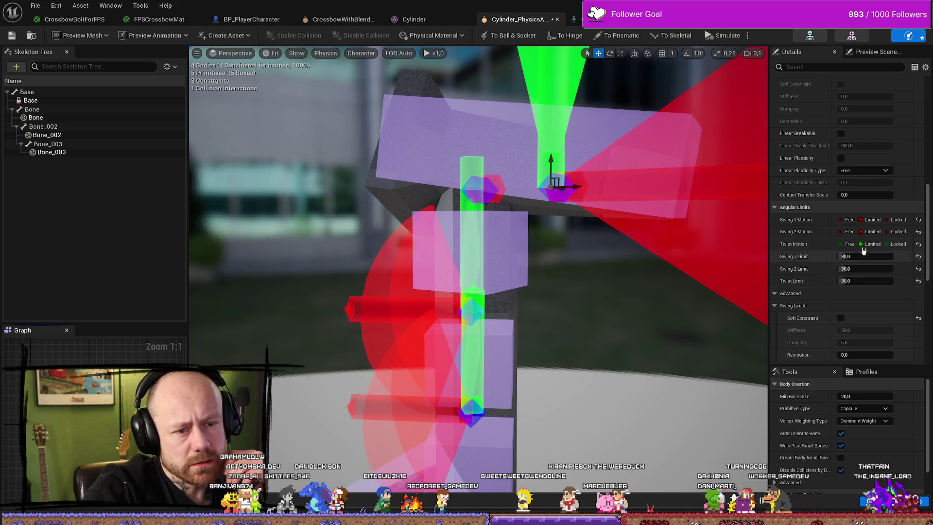
click(855, 268)
text(10)
key(Return)
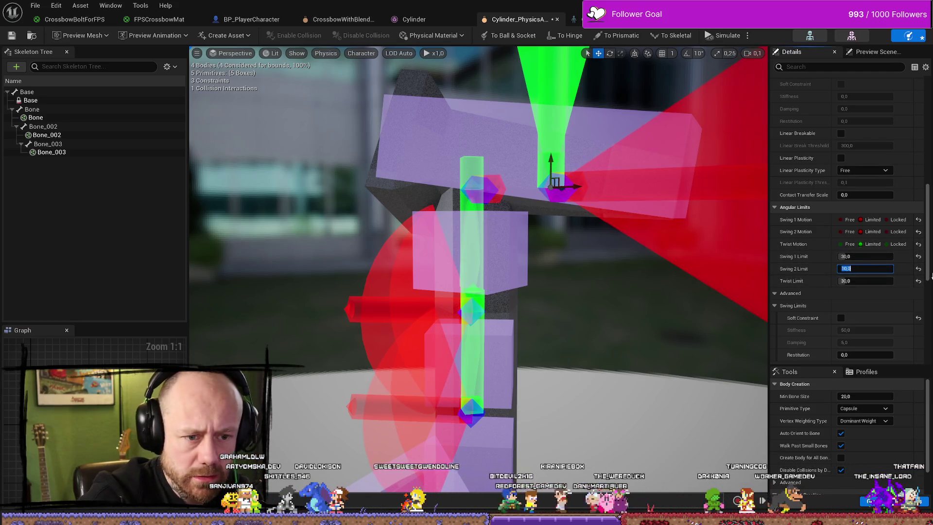
Step: Preview Swing 2 Limit at 0 and 20 on the limit cones, then settle back on 10
key(f)
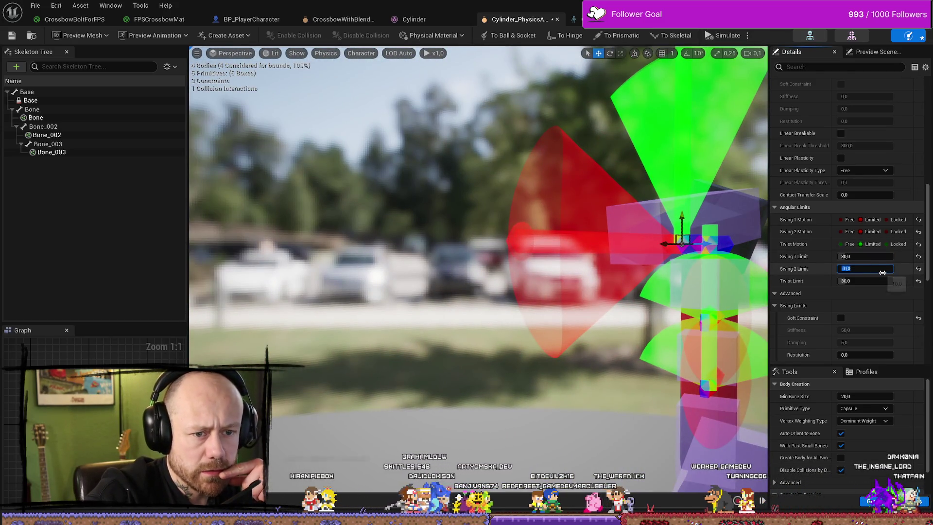
text(0)
key(Return)
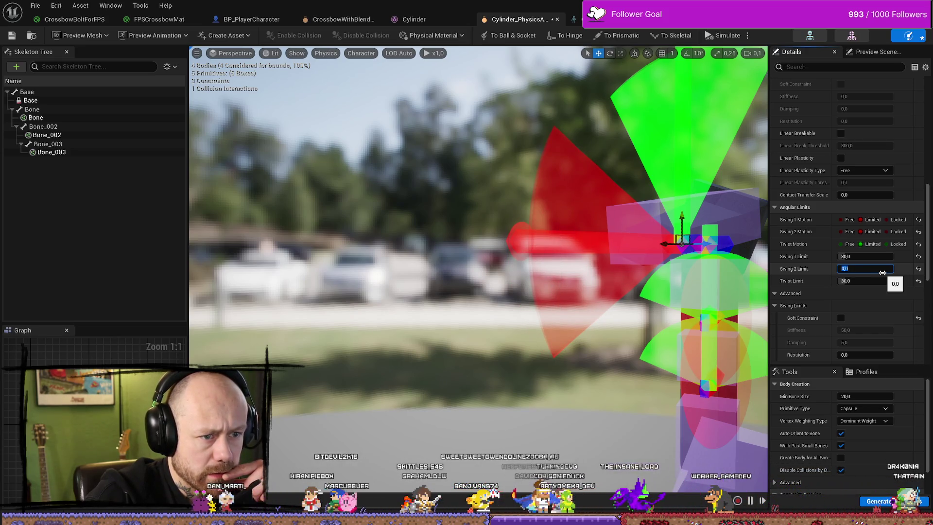
text(20)
key(Return)
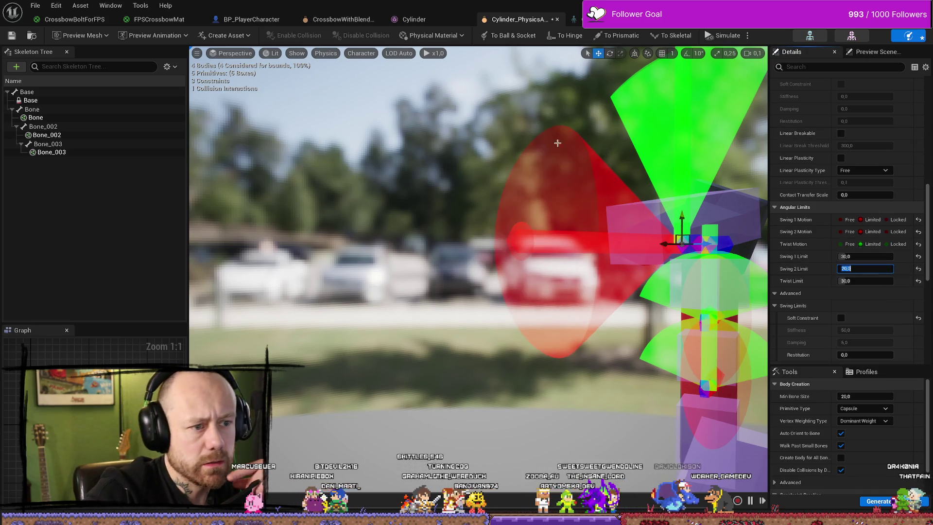
drag(460, 137, 576, 137)
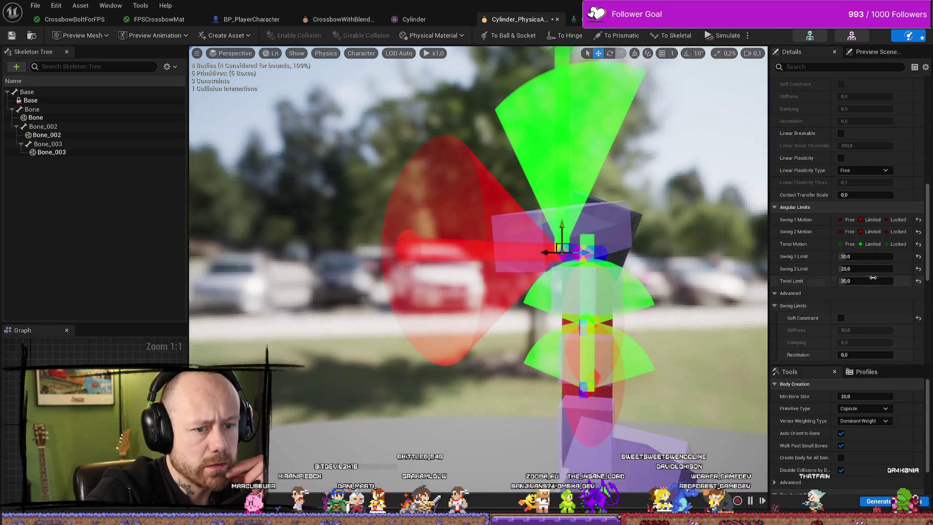
text(10)
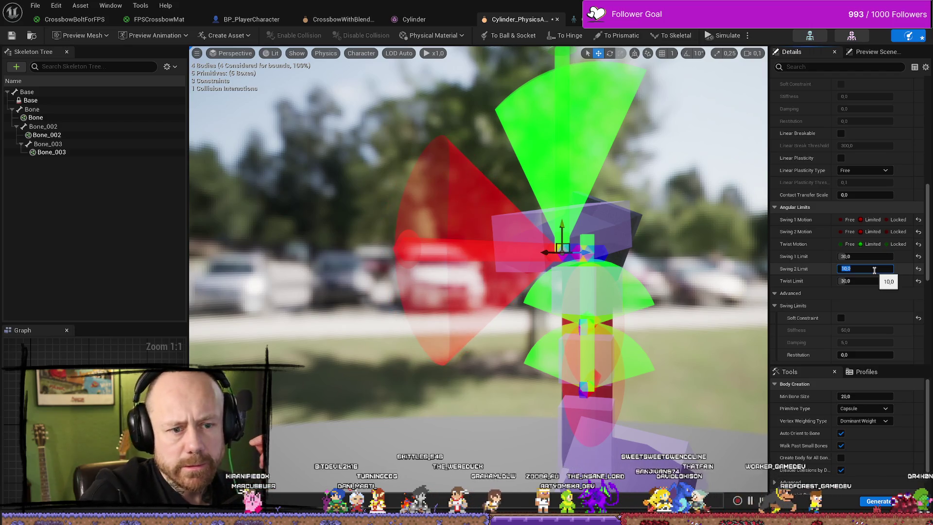
key(Return)
drag(668, 213, 646, 195)
drag(551, 260, 598, 205)
scroll(840, 235, down, 3)
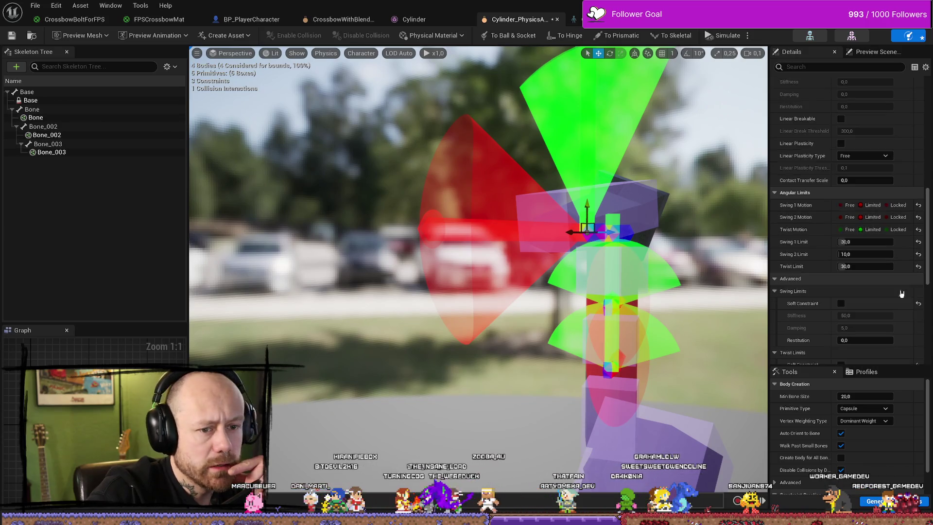
Step: Make the swing and twist limits soft, each with damping 100
click(840, 232)
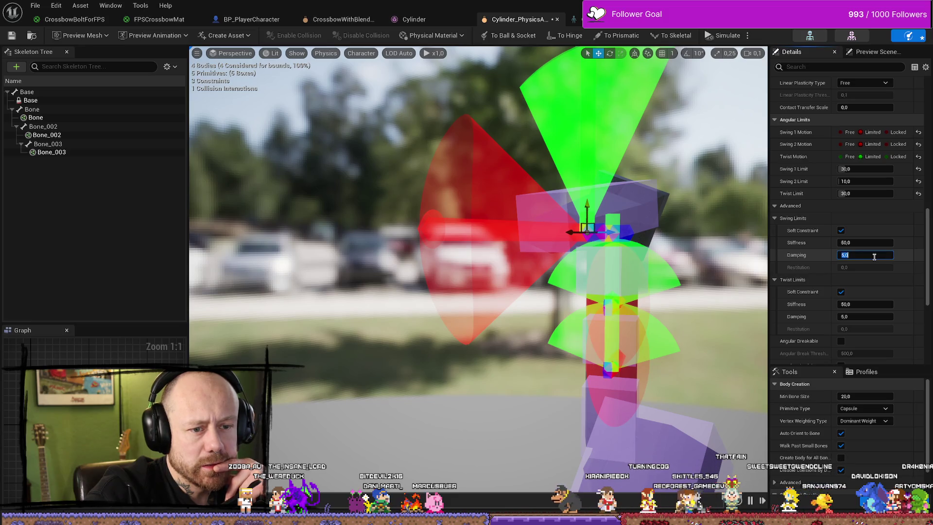
text(100)
key(Return)
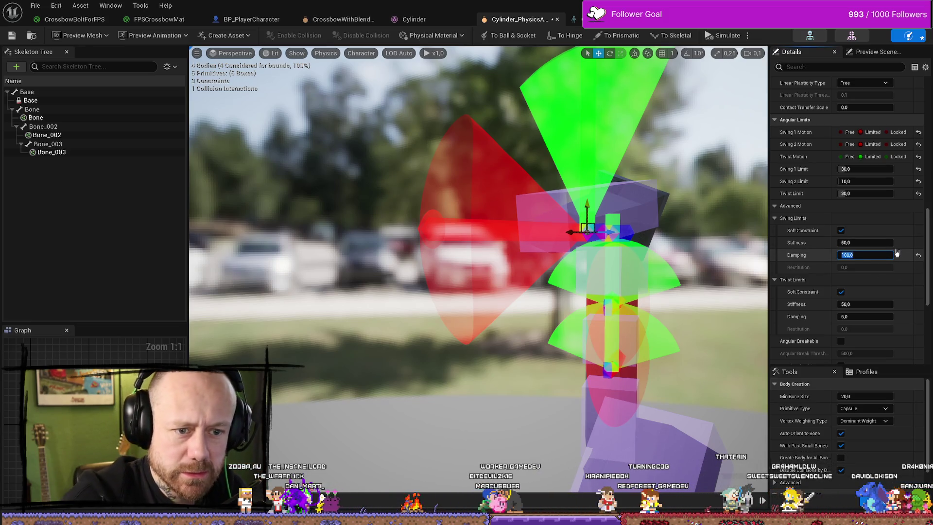
click(865, 304)
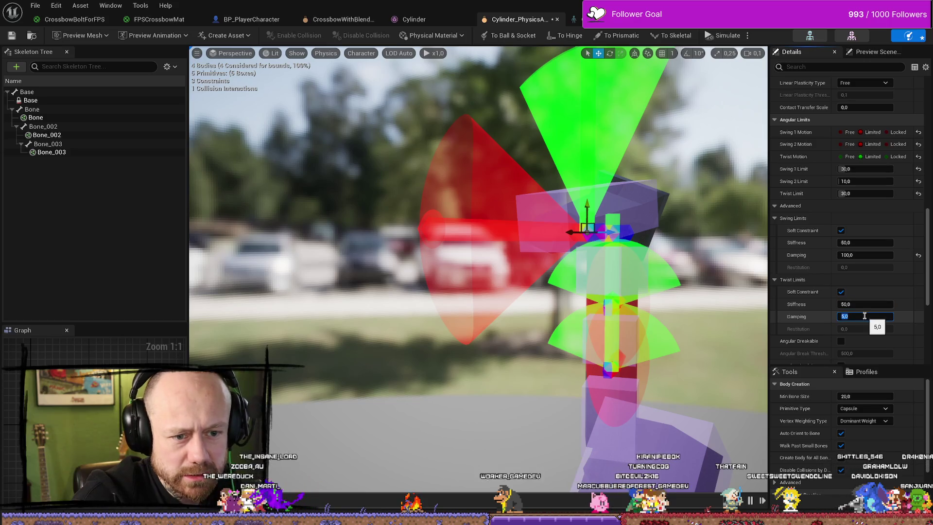
text(100)
key(Return)
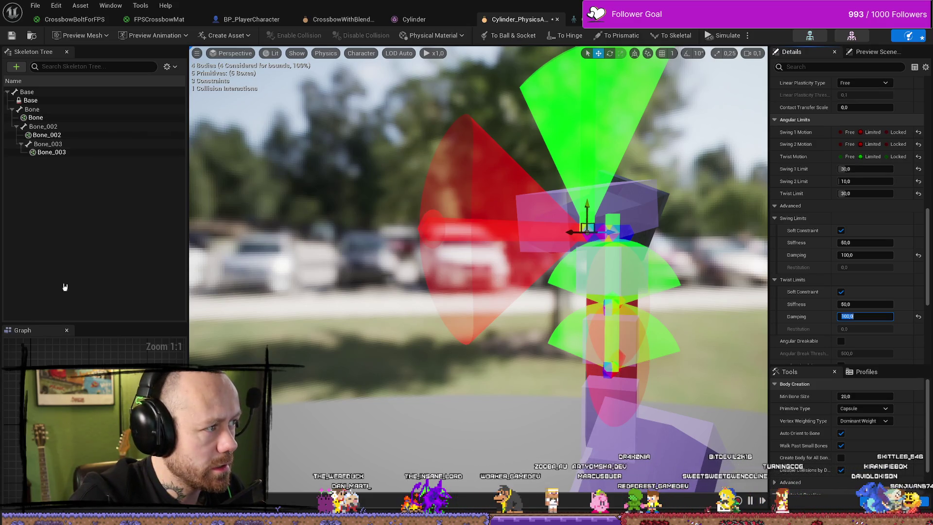
click(49, 109)
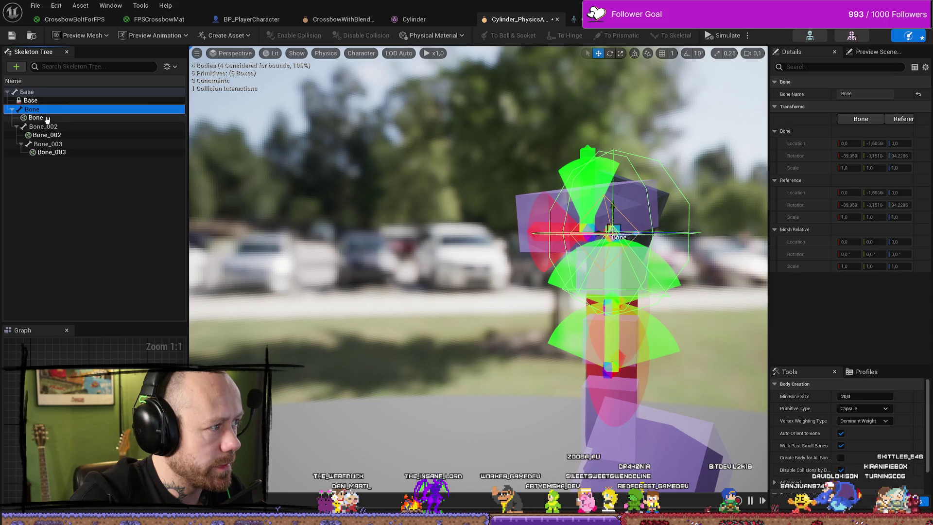
Step: Give the Bone–Bone_002 constraint Swing 1 Limit 30, Swing 2 Limit 10 and Twist Limit 30
click(612, 305)
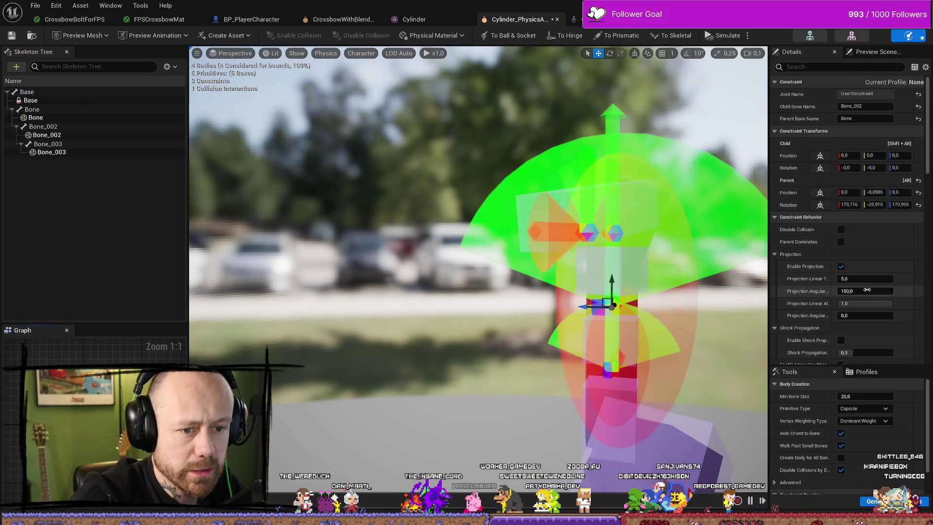
scroll(798, 342, down, 10)
scroll(874, 292, down, 3)
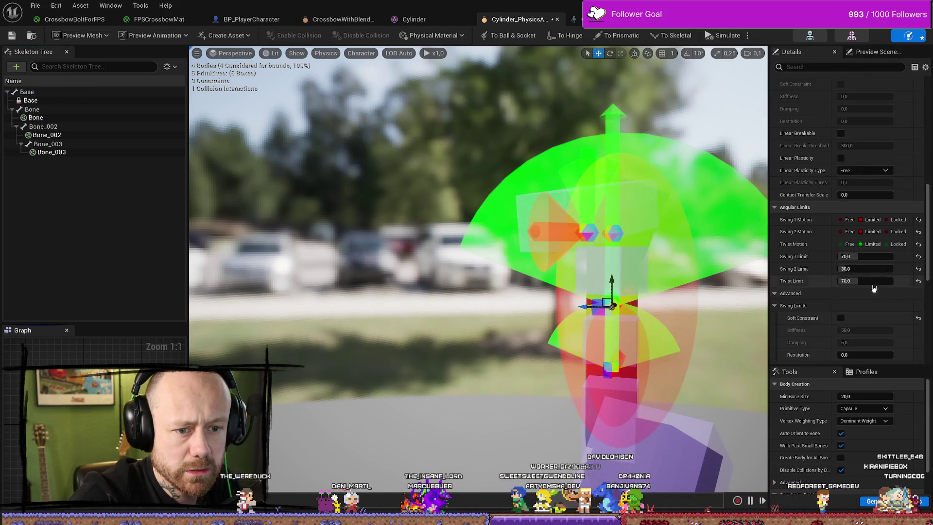
click(882, 254)
text(30)
key(Tab)
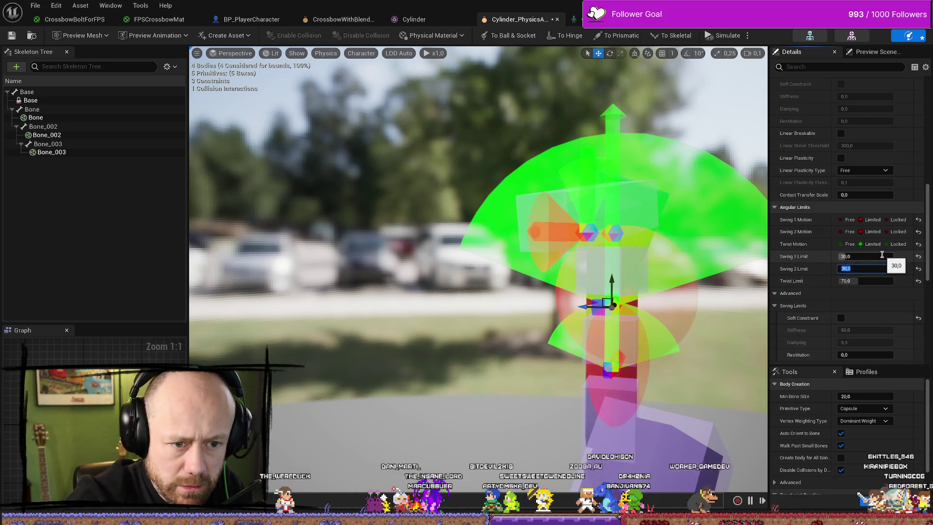
text(10)
key(Tab)
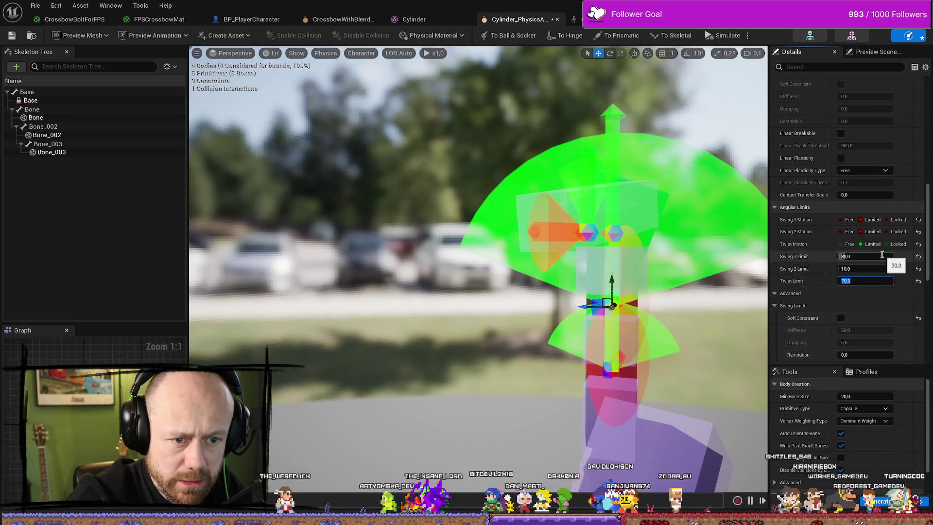
text(30)
key(Return)
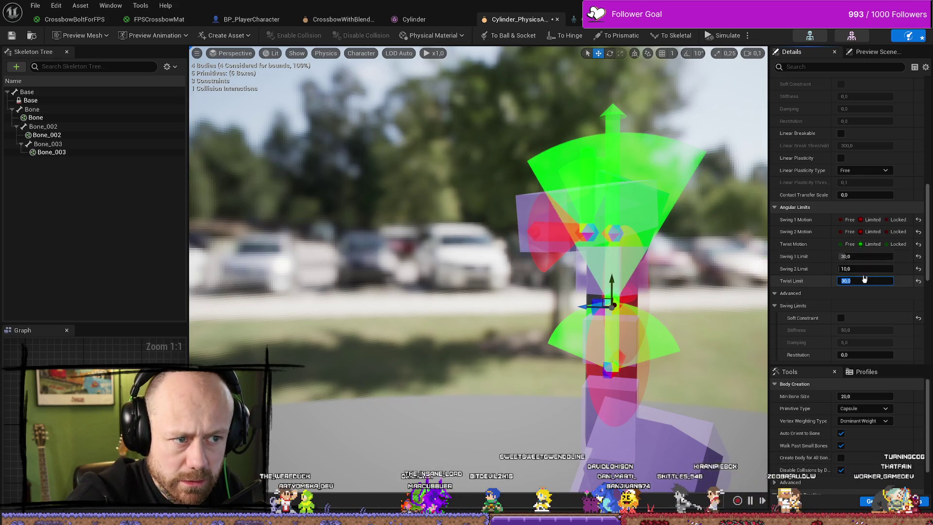
Step: Make that constraint's swing and twist limits soft with damping 100 each
scroll(869, 291, down, 5)
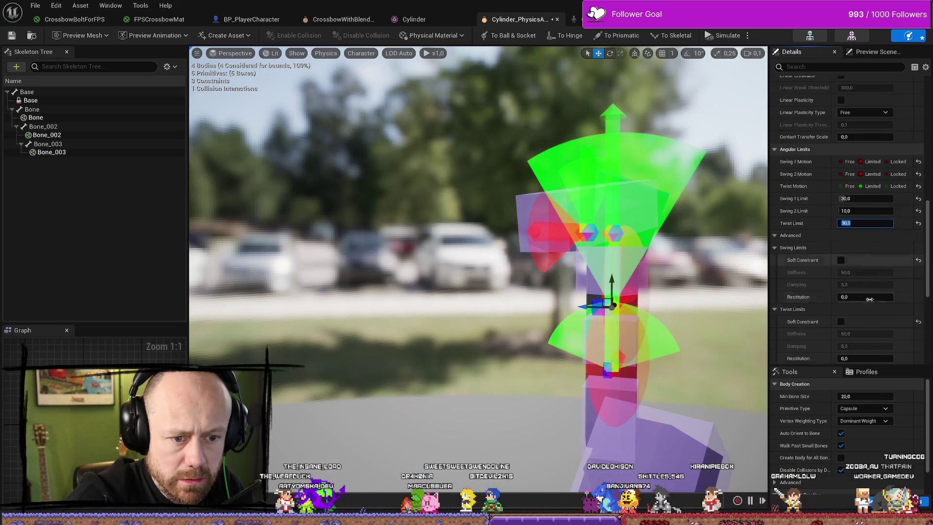
click(841, 158)
click(840, 219)
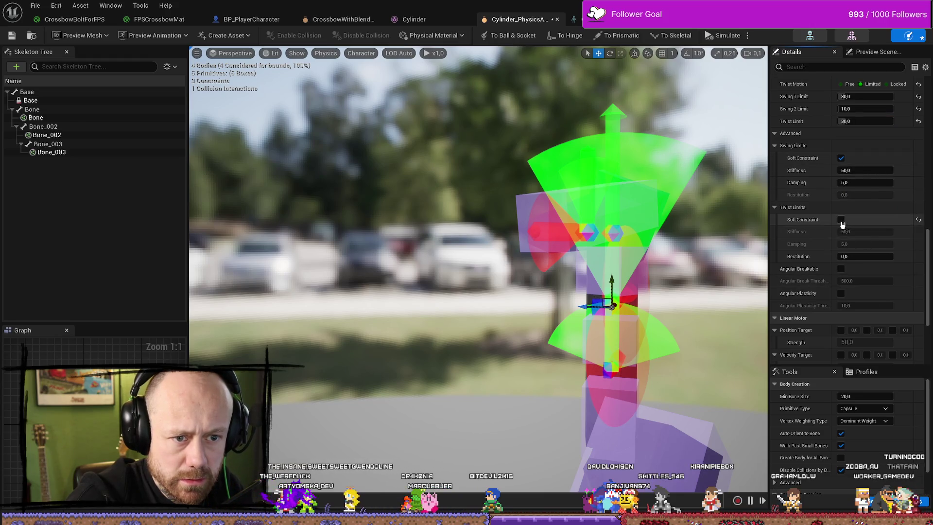
click(845, 182)
text(10)
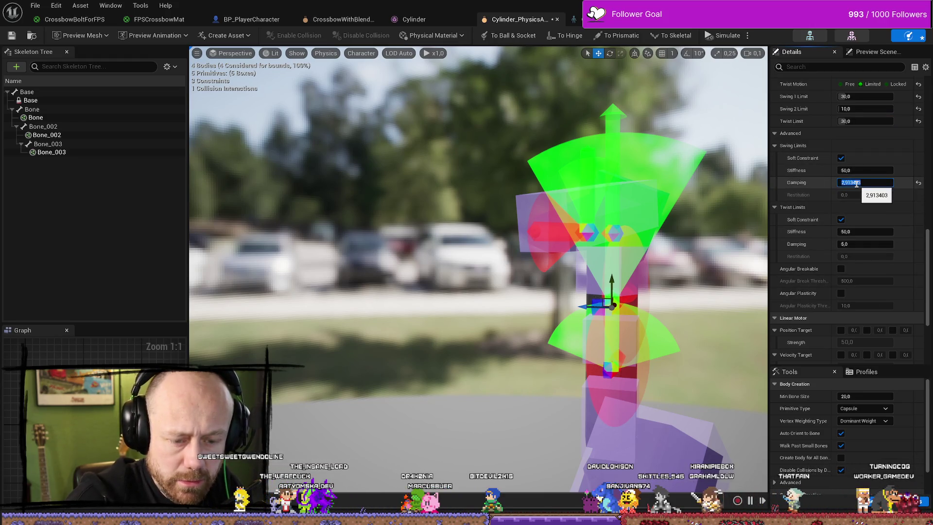
text(0)
click(864, 244)
text(1)
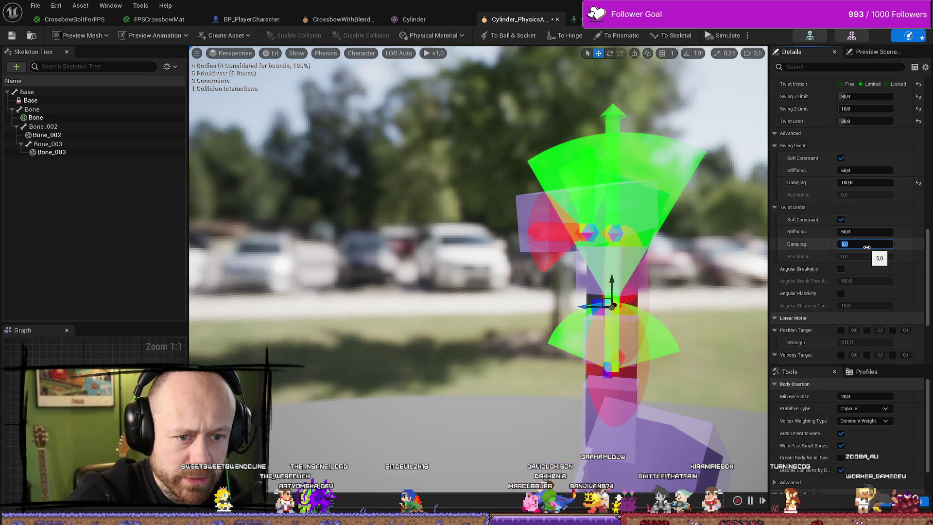
text(00)
key(Return)
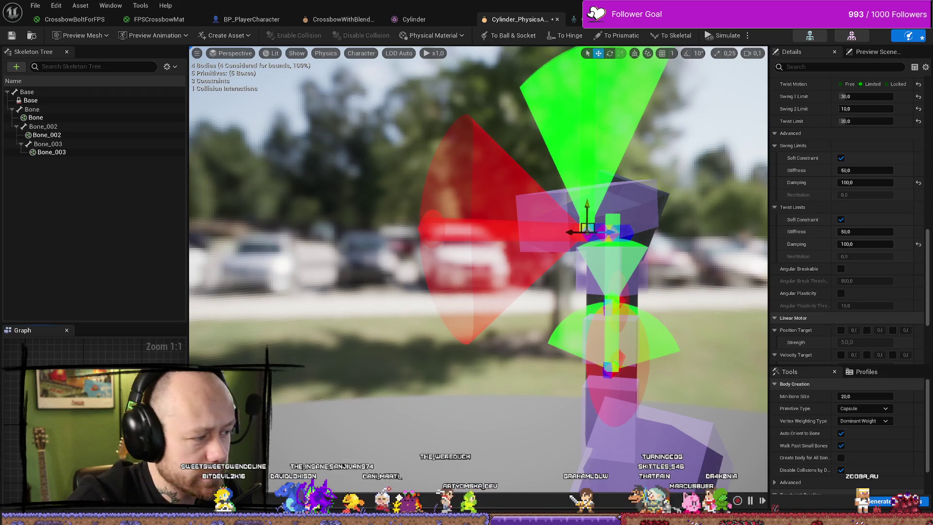
Step: Set the next constraint's angular limits to Swing 1 30, Swing 2 10, Twist 30
click(38, 127)
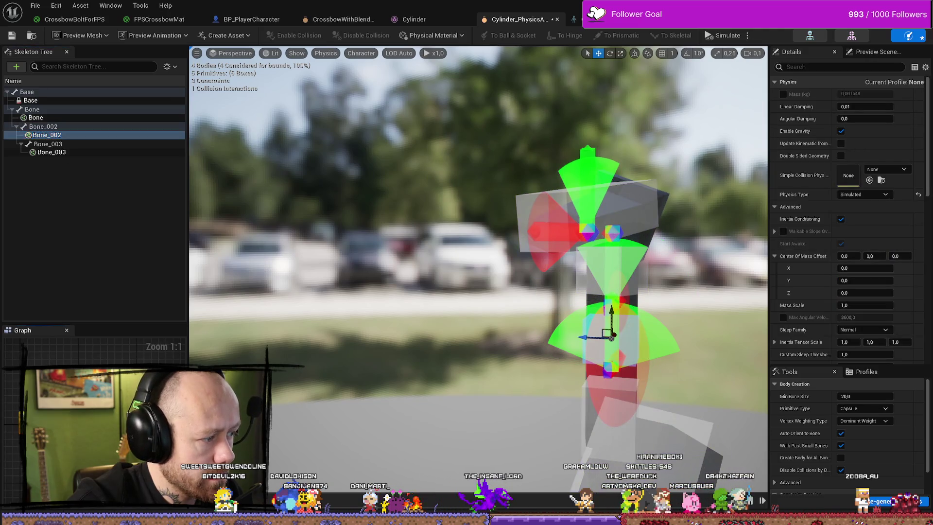
scroll(879, 264, down, 5)
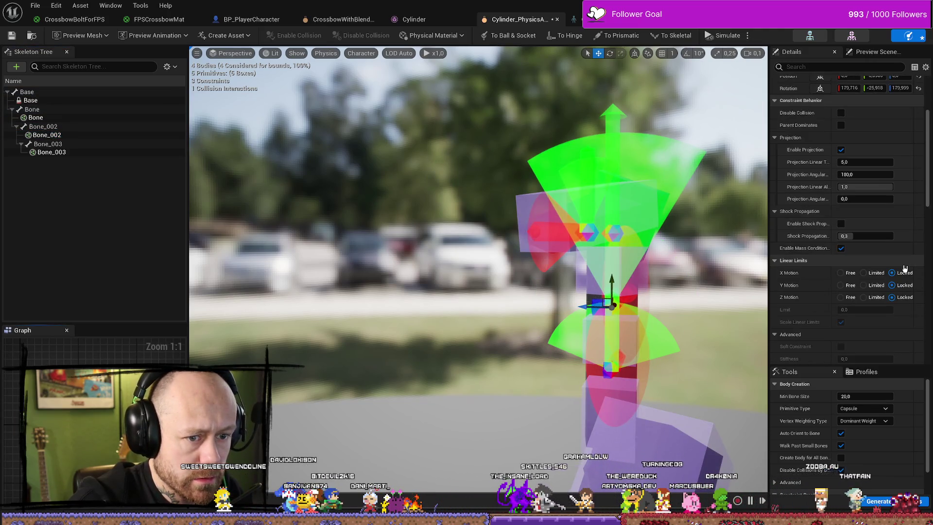
scroll(878, 263, down, 10)
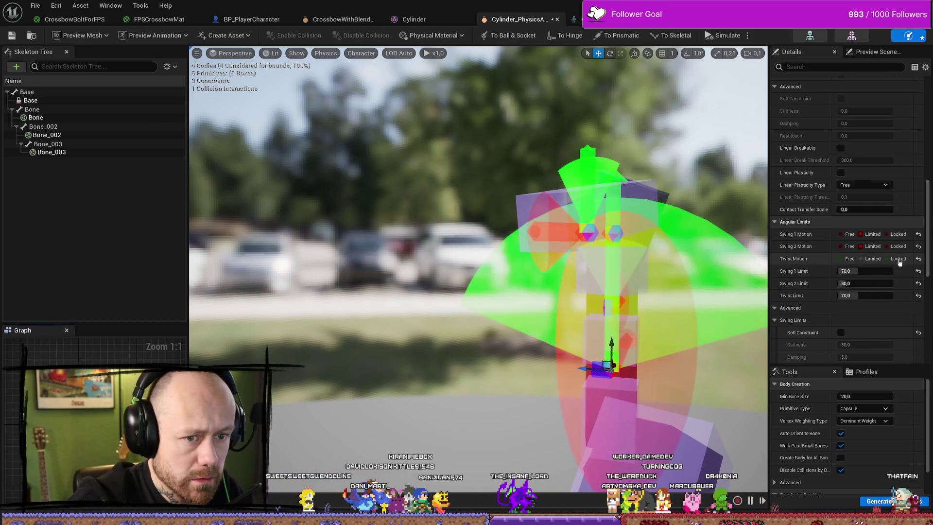
click(873, 271)
text(0)
key(Tab)
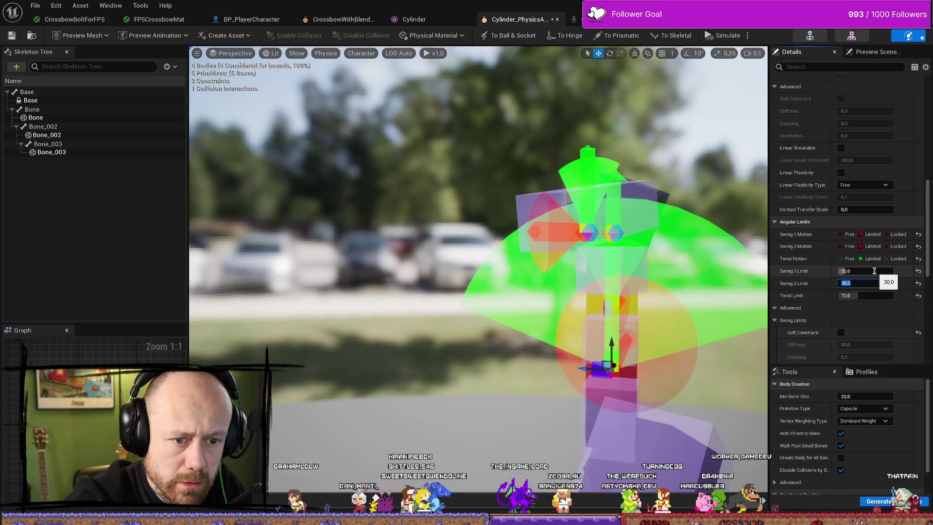
text(10)
key(Tab)
text(30)
key(Return)
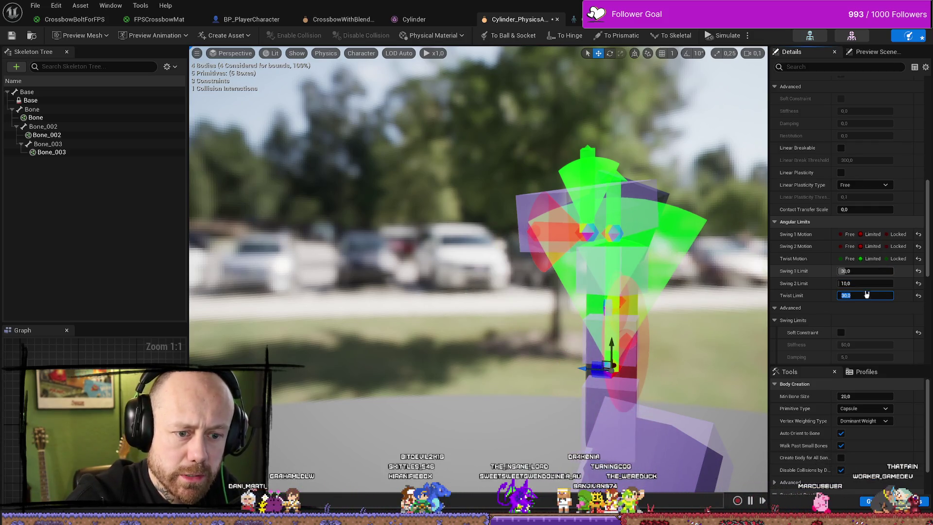
Step: Make its swing and twist limits soft with damping 100 each
scroll(864, 247, down, 5)
click(840, 216)
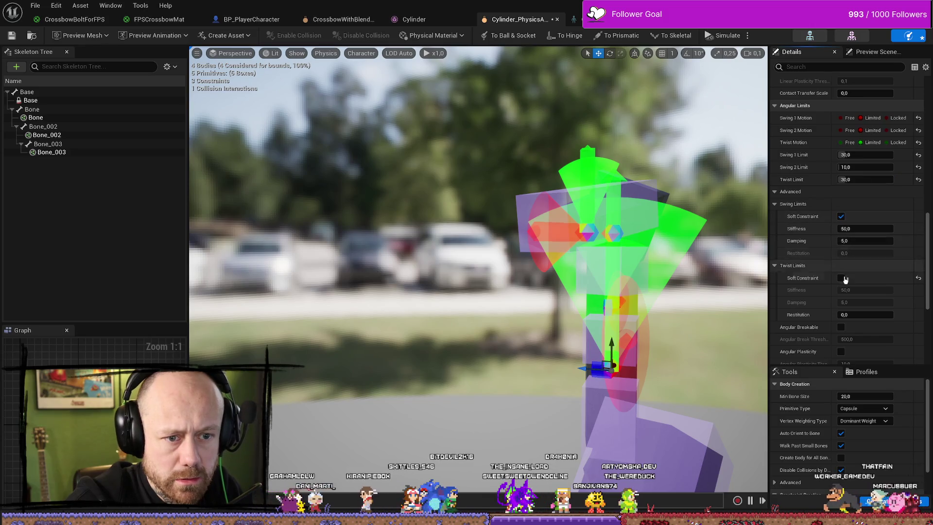
click(840, 277)
click(867, 240)
text(100)
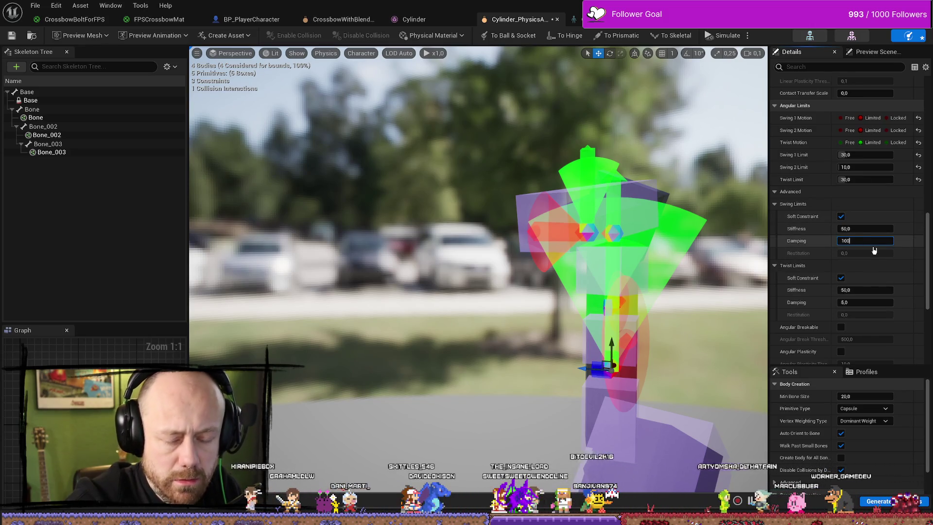
click(875, 302)
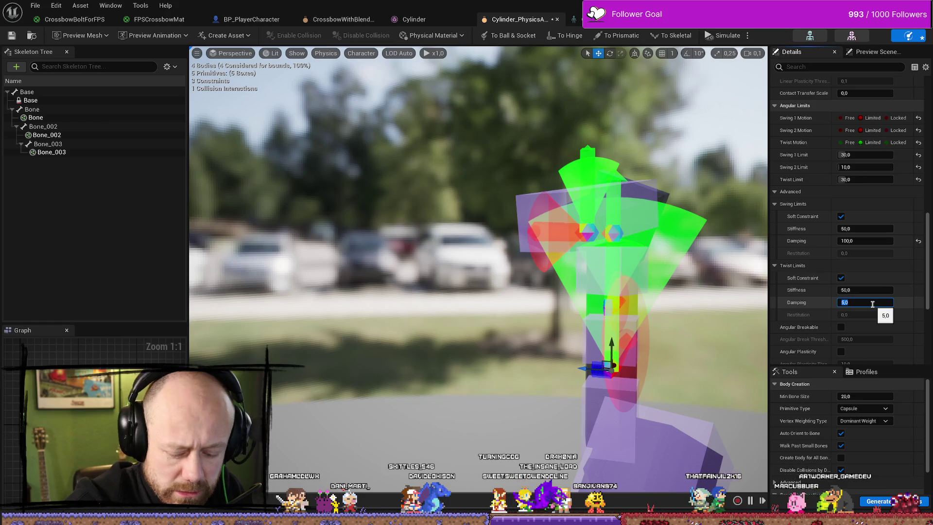
text(100)
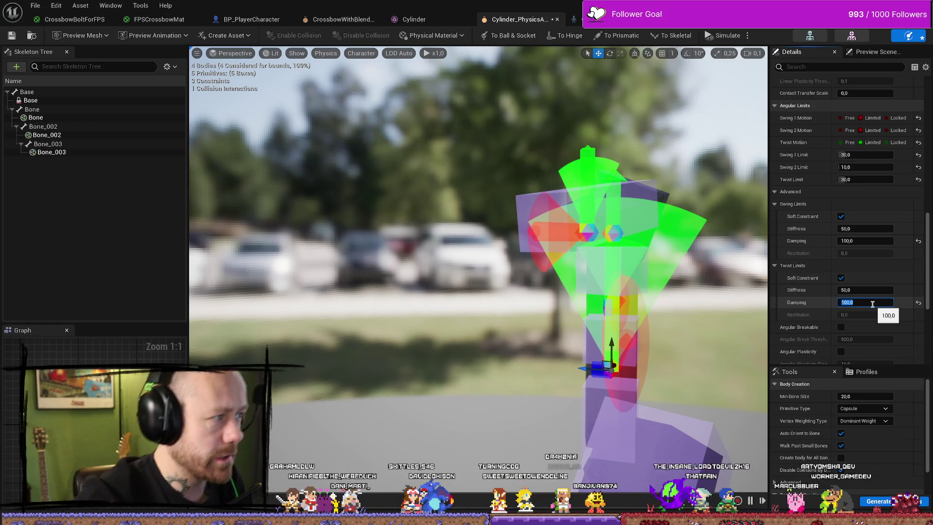
Step: Undo an accidental body selection and select the constraint attached to Bone_002
click(49, 152)
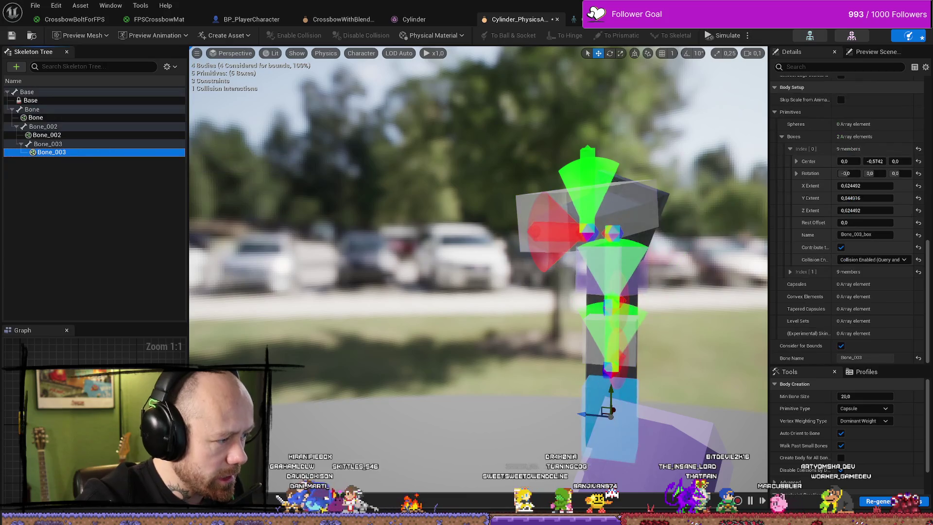
key(ctrl+z)
scroll(873, 267, down, 5)
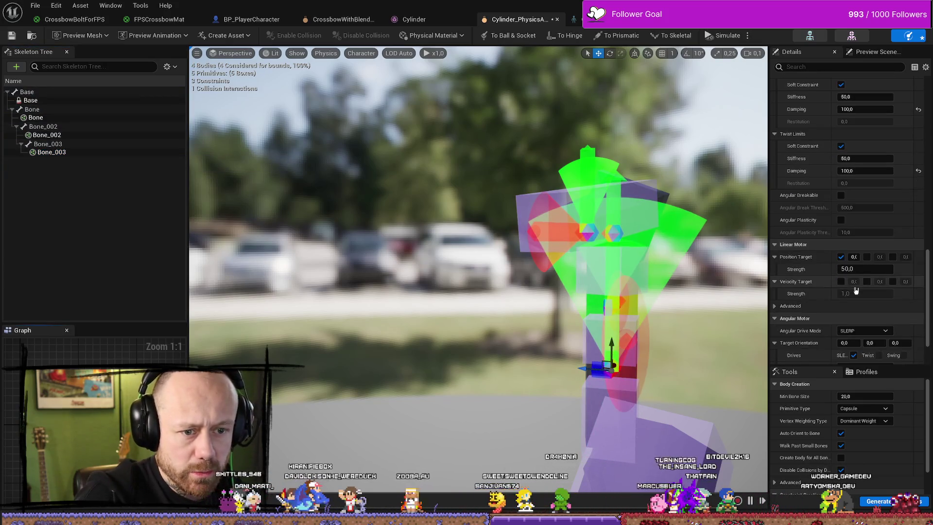
scroll(872, 267, up, 5)
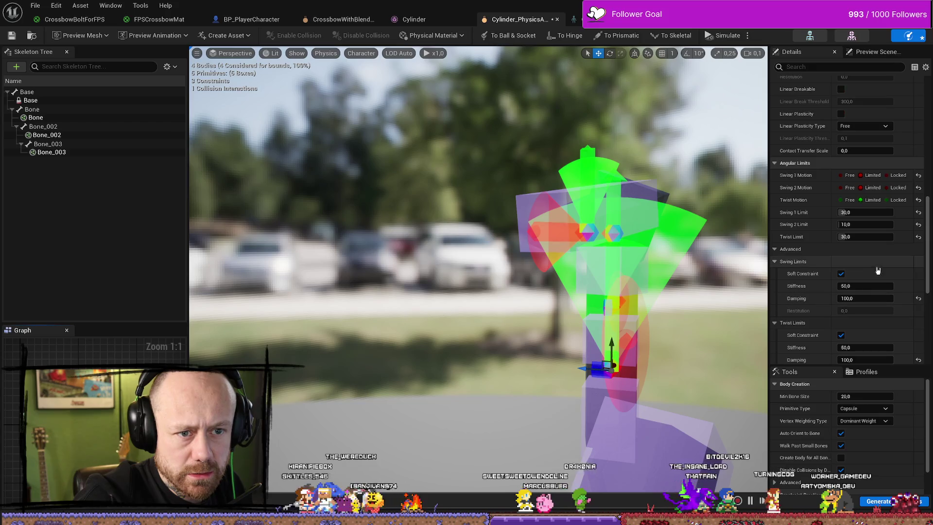
click(53, 143)
click(60, 136)
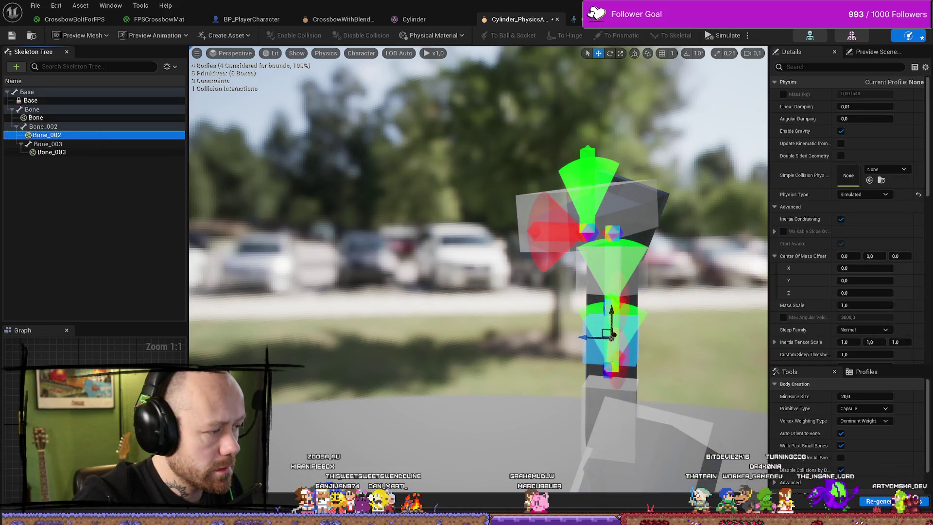
click(614, 233)
scroll(855, 287, down, 15)
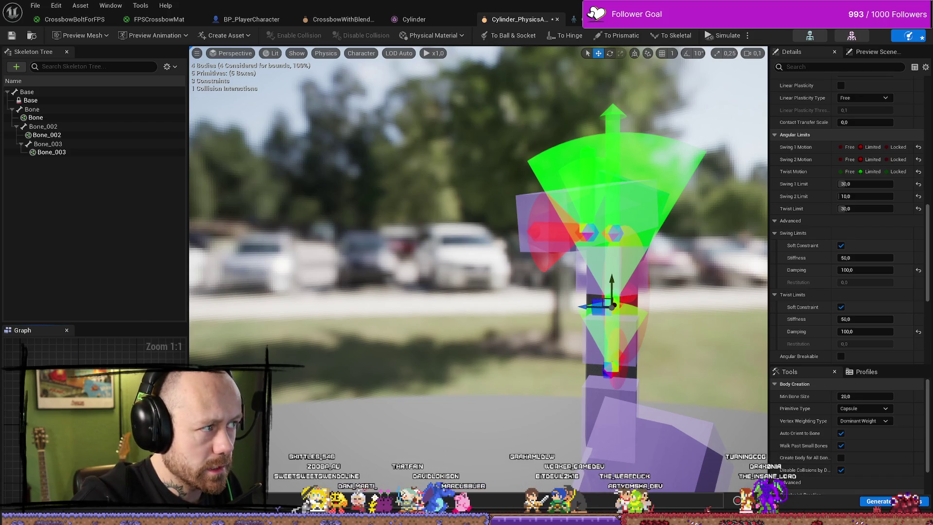
Step: Play-test the village level, walking past the house, stone stairs and gate, then stop
key(alt+Tab)
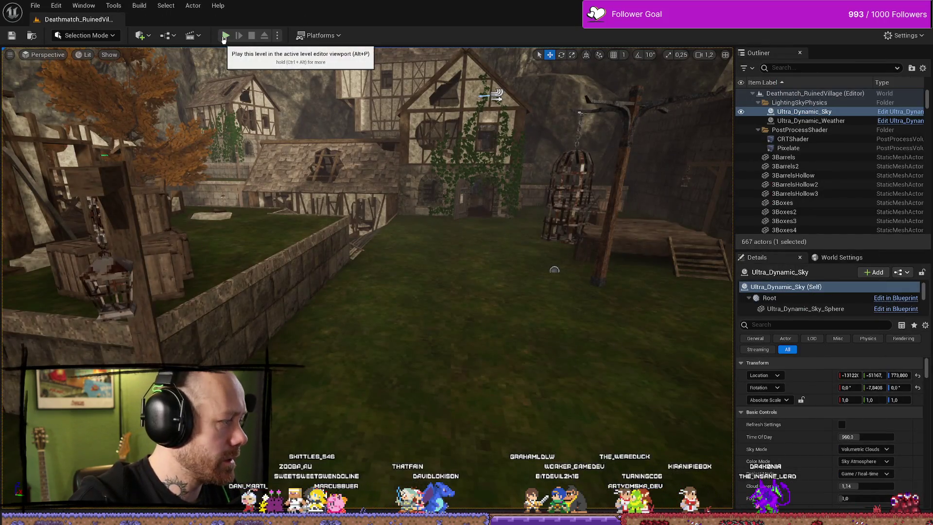
click(225, 36)
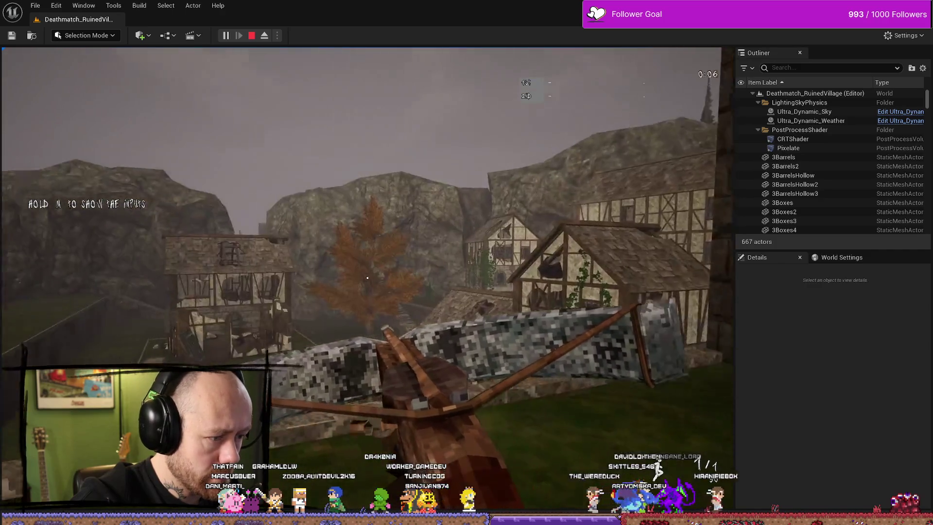
key(w)
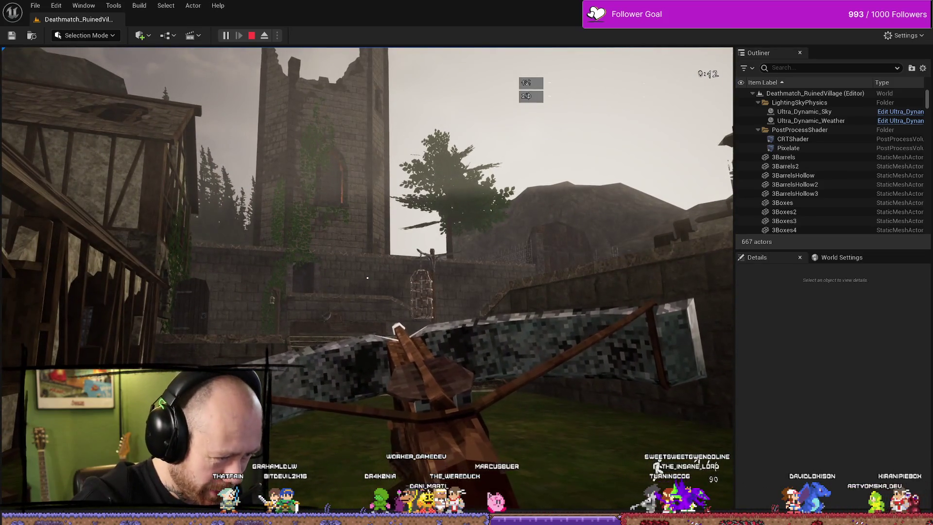
key(w)
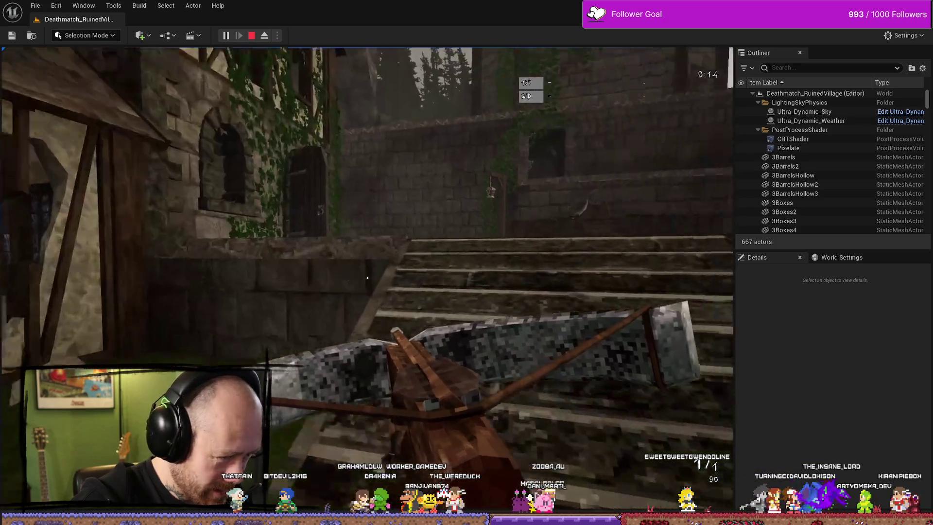
key(w)
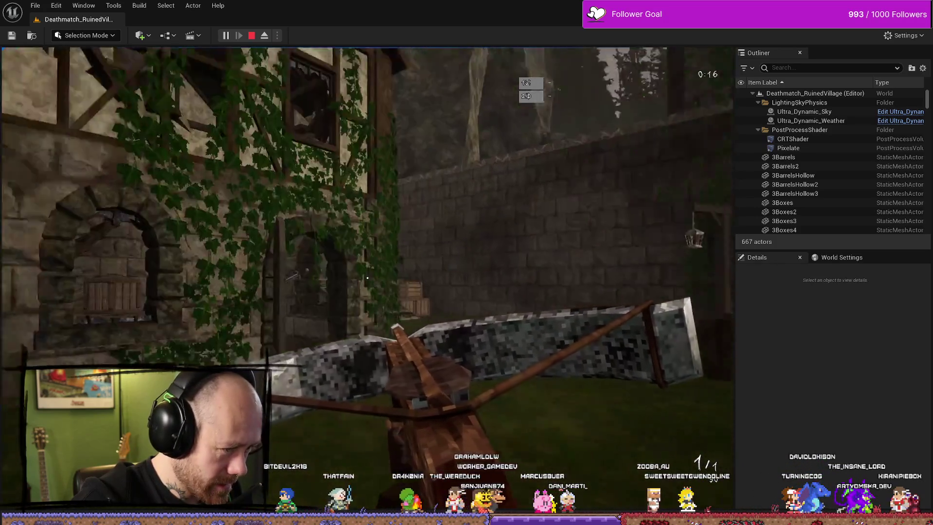
key(w)
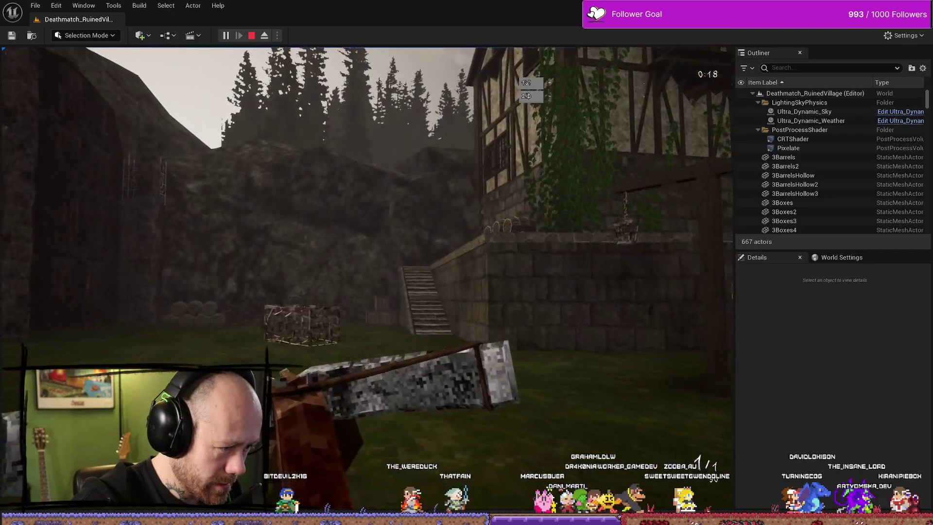
key(w)
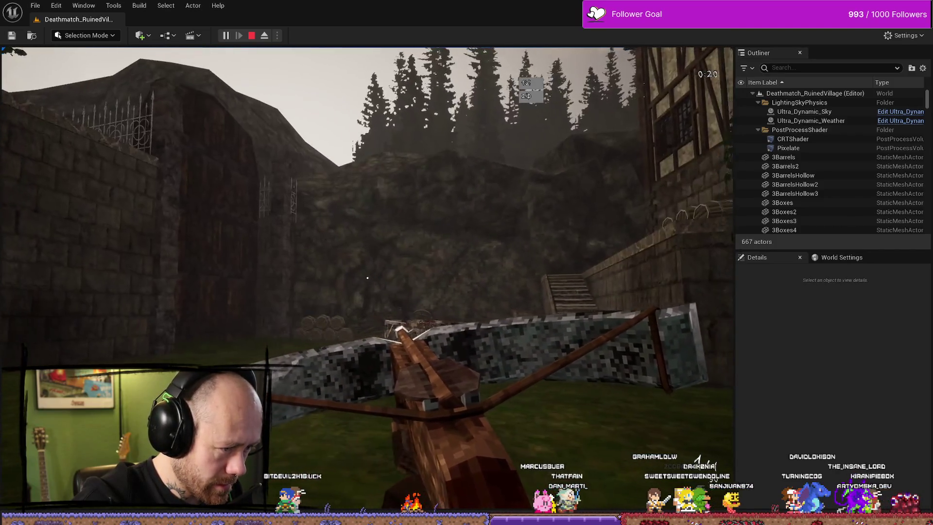
key(w)
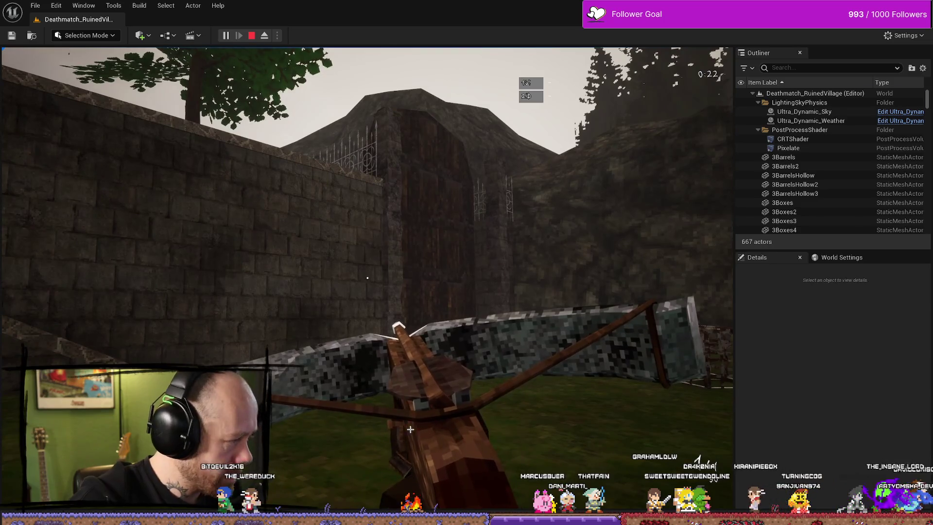
key(Escape)
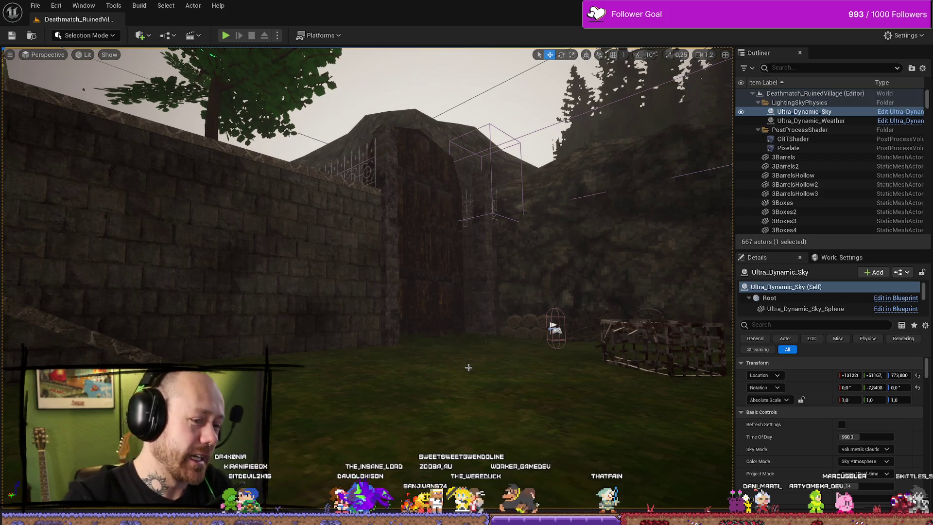
Step: Fly the view to the village houses, run a brief play-test, then return to Cylinder_PhysicsAsset
mouse_move(495, 262)
mouse_down()
mouse_move(476, 265)
mouse_move(500, 266)
mouse_move(471, 284)
mouse_up()
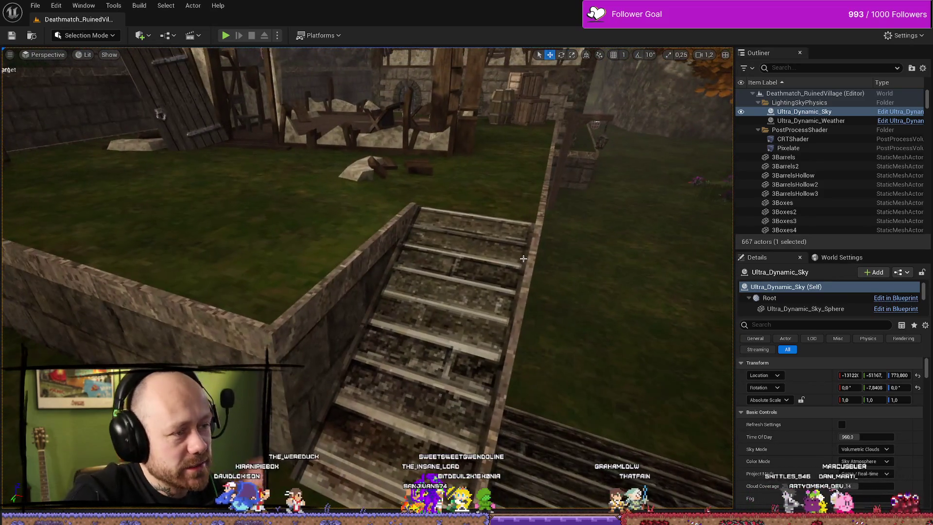
click(226, 36)
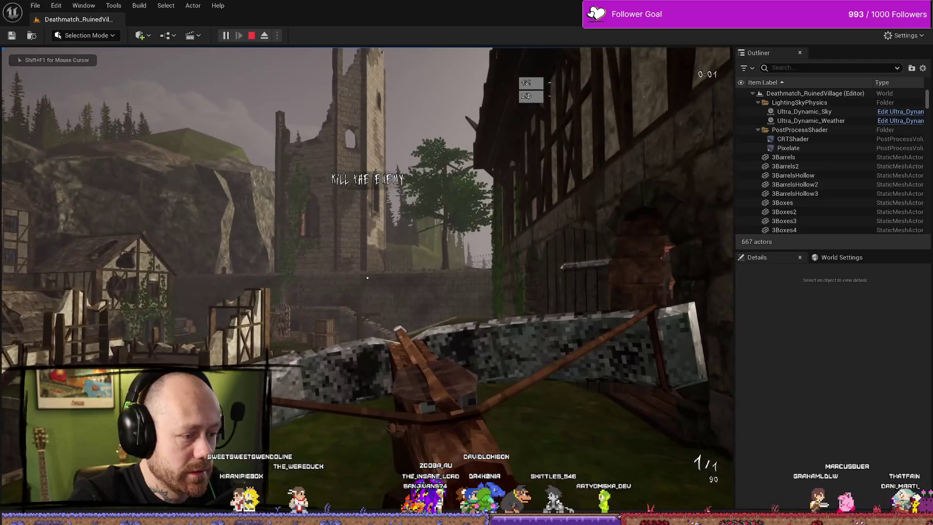
key(Escape)
key(ctrl+space)
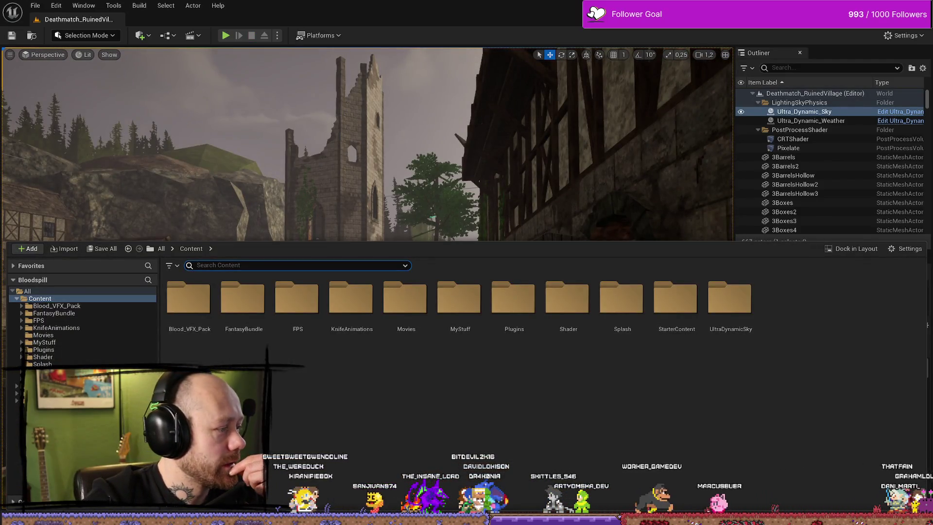
key(alt+Tab)
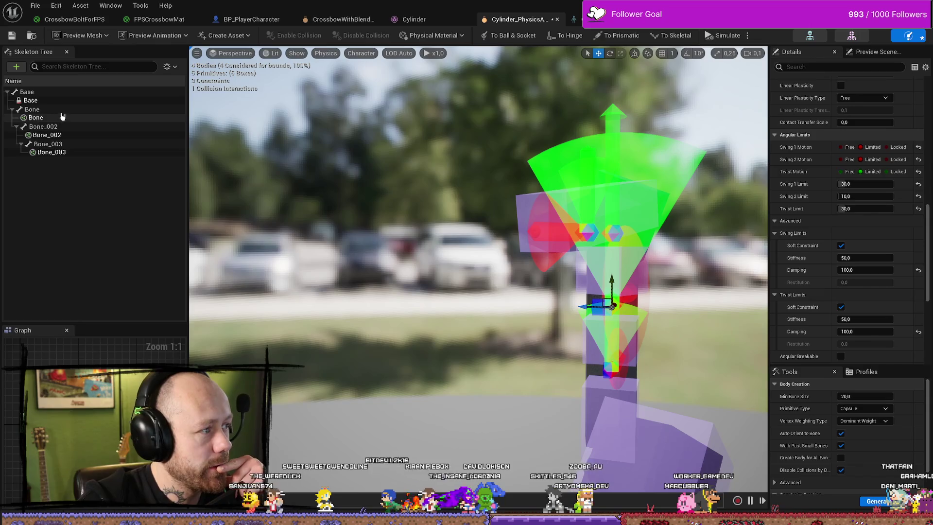
Step: Give the Base–Bone constraint twist limit stiffness 200 and damping 1000
click(73, 102)
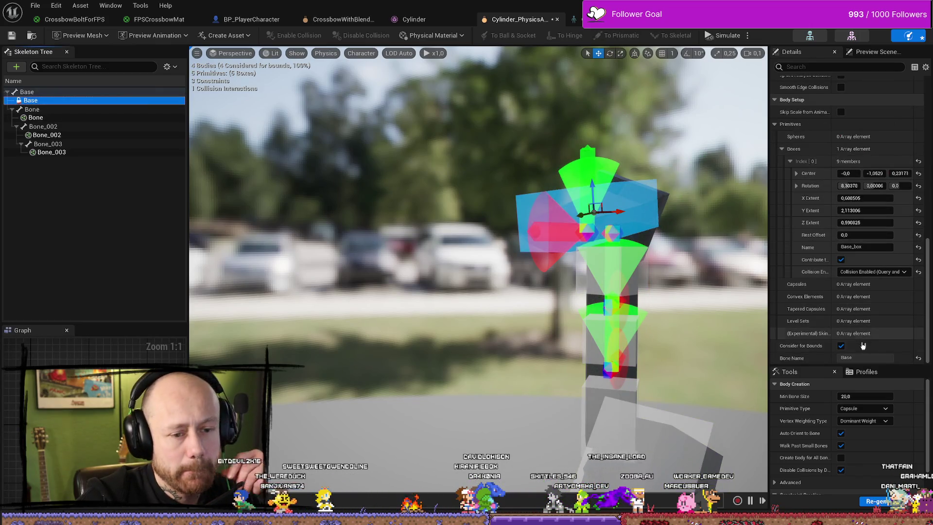
scroll(863, 264, down, 10)
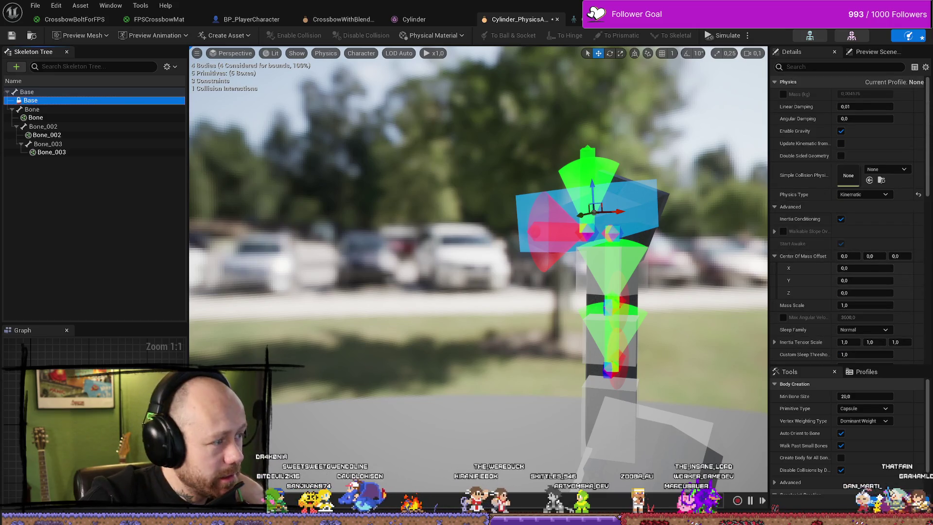
click(238, 221)
click(587, 228)
scroll(903, 262, down, 5)
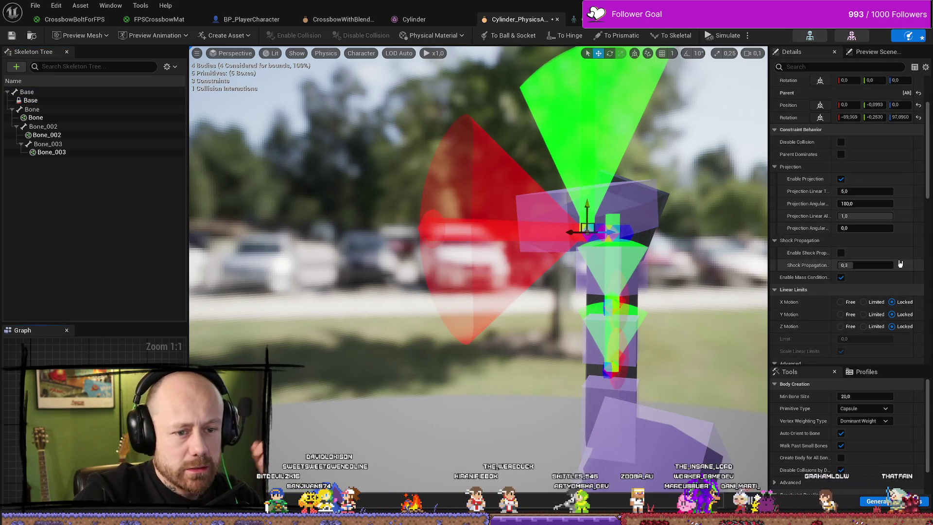
scroll(871, 317, down, 8)
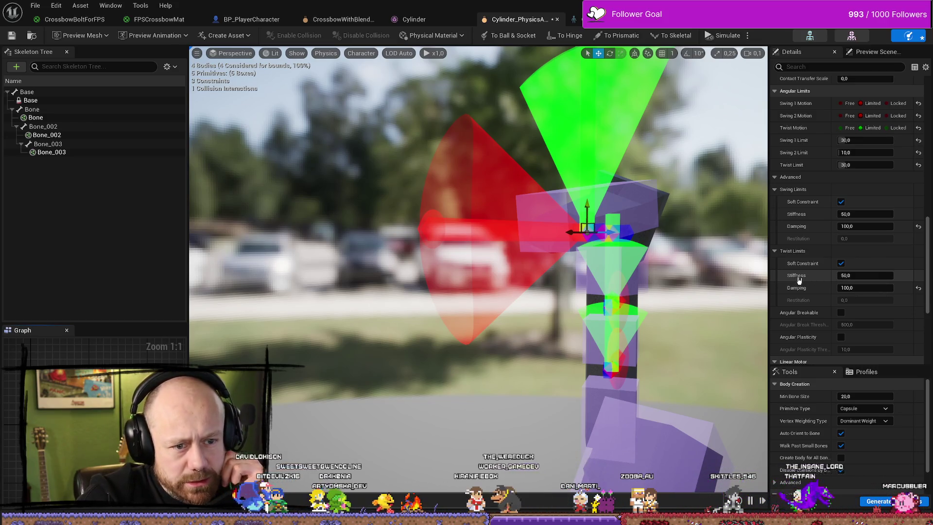
click(873, 276)
text(200)
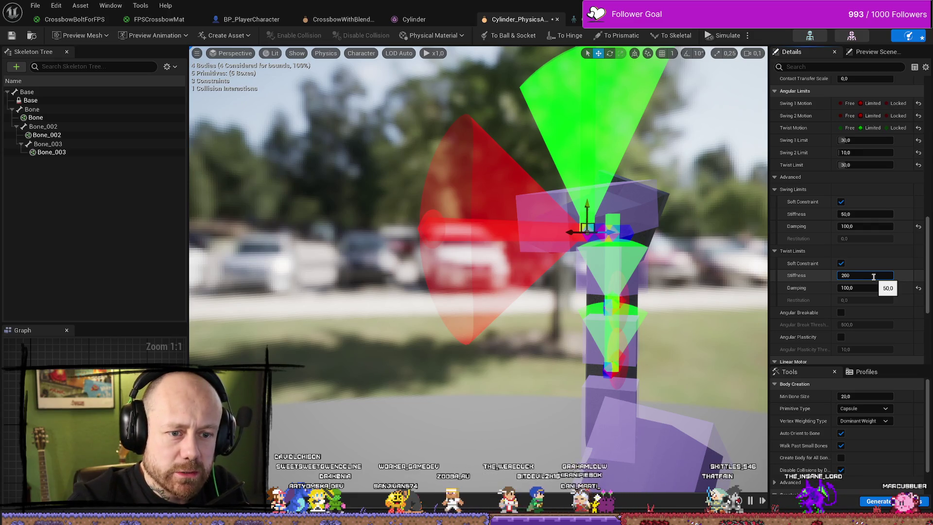
click(871, 287)
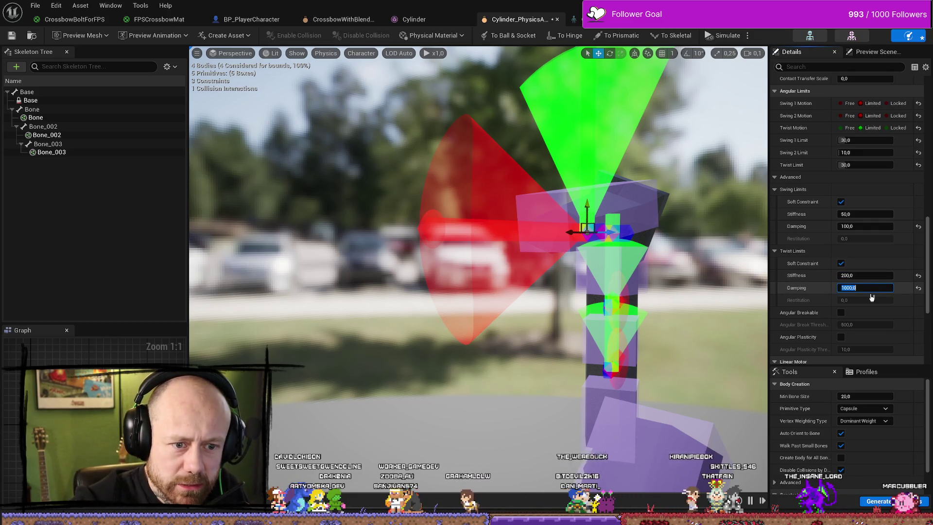
text(997,0)
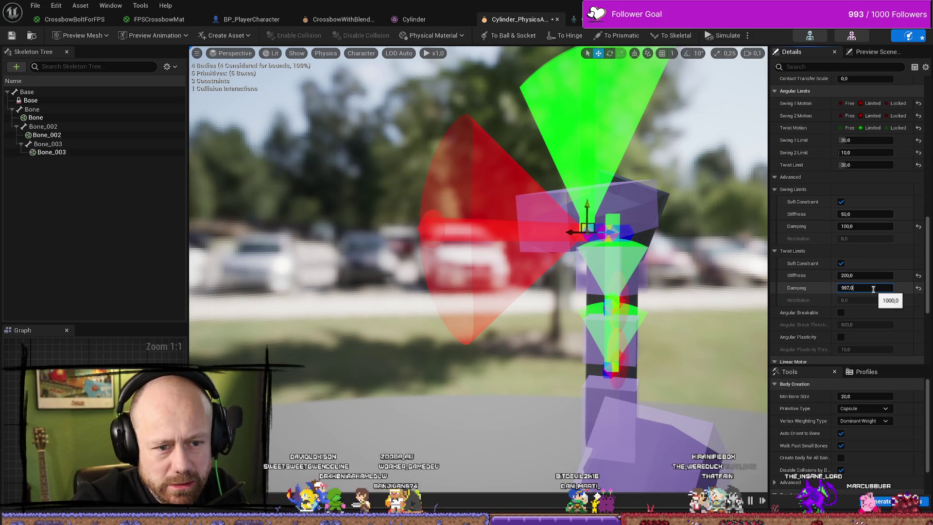
key(ctrl+a)
text(100)
key(Return)
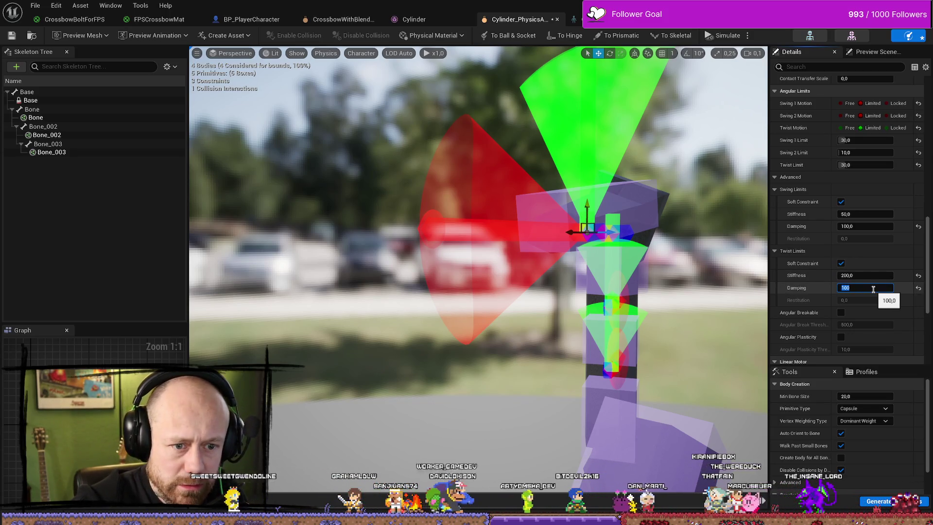
text(1000)
key(Return)
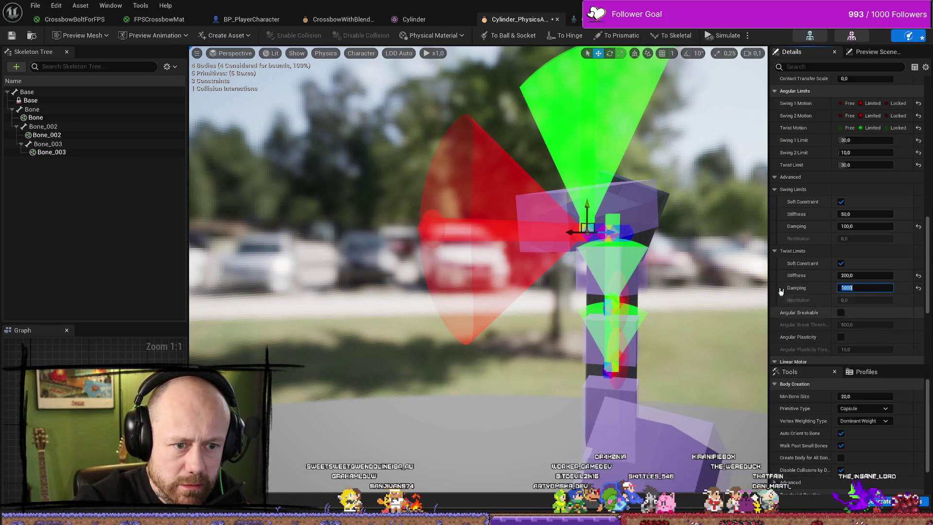
Step: Set the Base–Bone constraint's swing limit stiffness to 200 and edit its damping
click(861, 214)
text(200)
key(Tab)
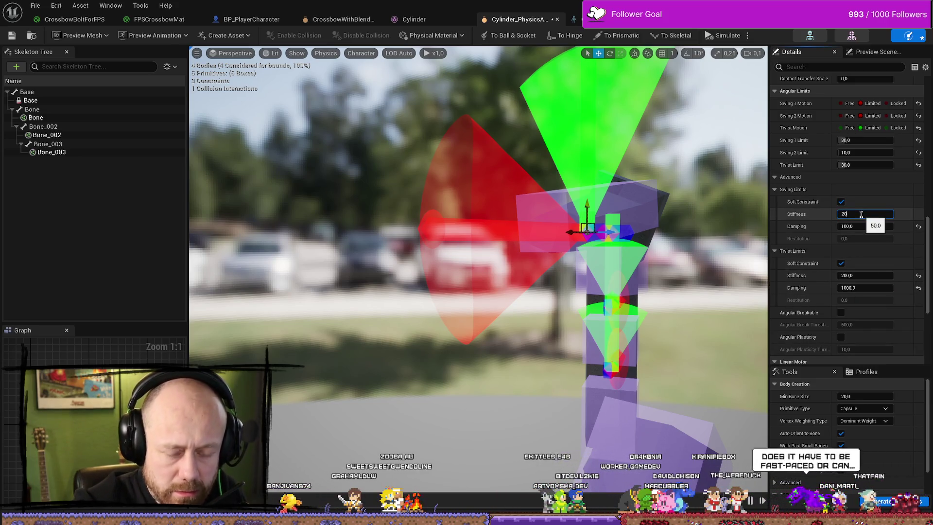
text(10)
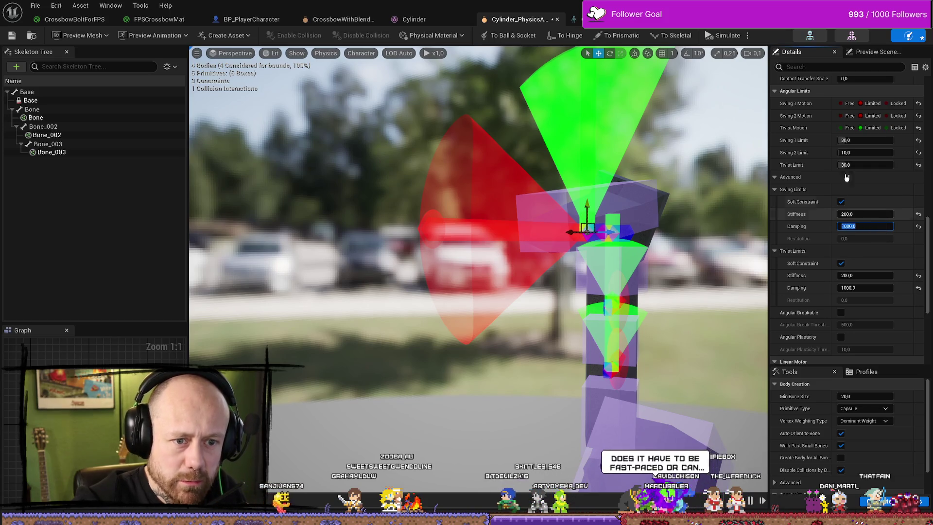
Step: Select the next constraint in the chain and edit its swing and twist stiffness
click(44, 117)
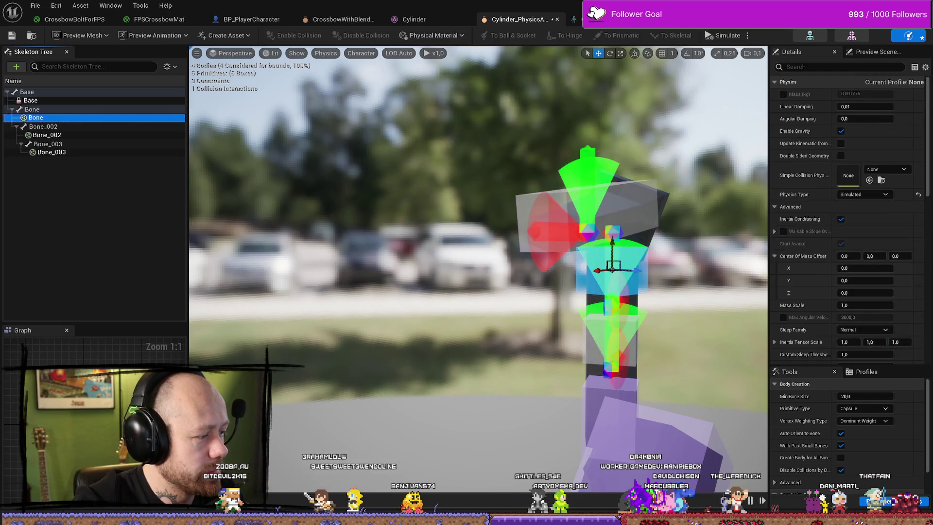
click(612, 229)
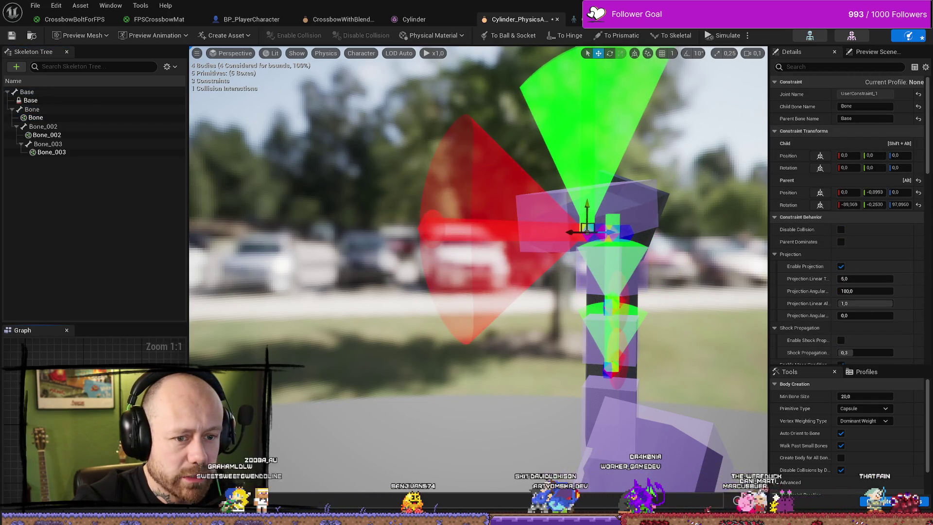
scroll(808, 290, down, 5)
scroll(809, 290, down, 5)
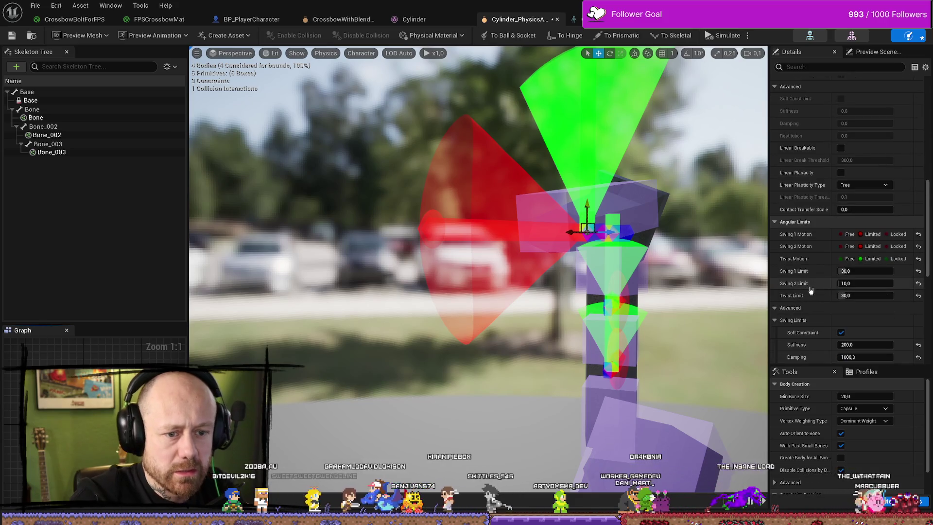
scroll(810, 290, down, 2)
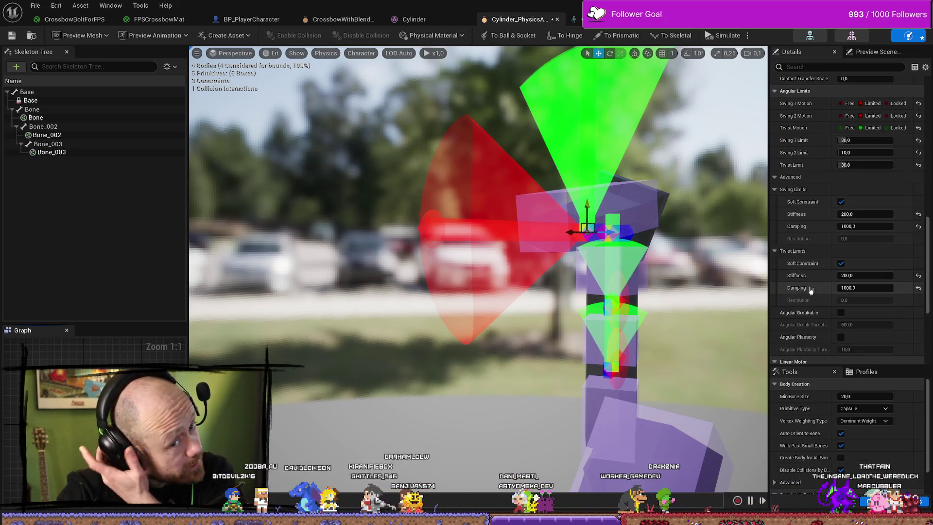
click(612, 305)
click(865, 199)
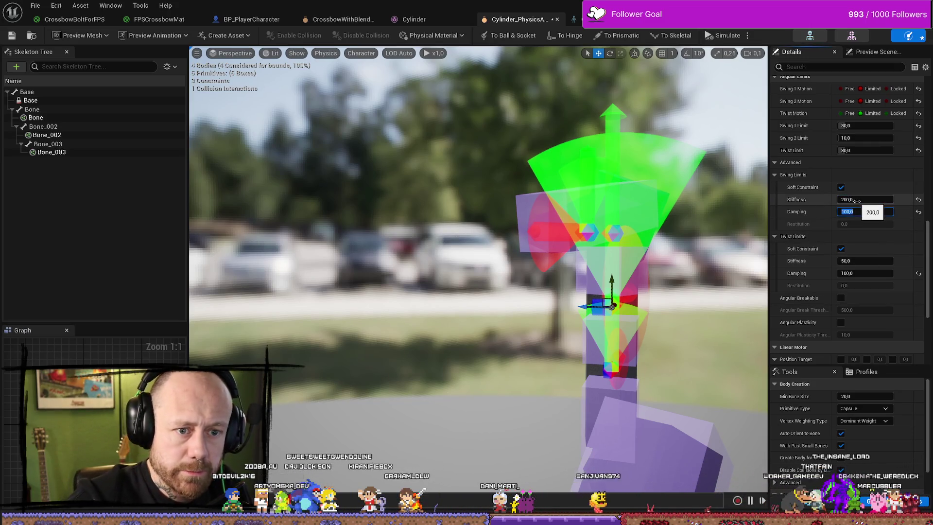
text(1000)
click(870, 260)
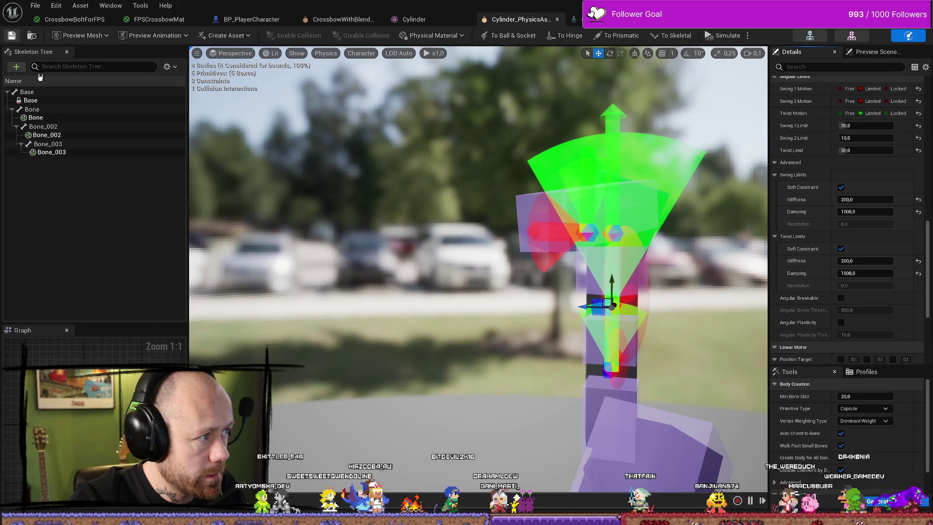
Step: Set the Bone_002 constraint's swing stiffness to 200 and damping, then save the physics asset
click(36, 121)
click(42, 135)
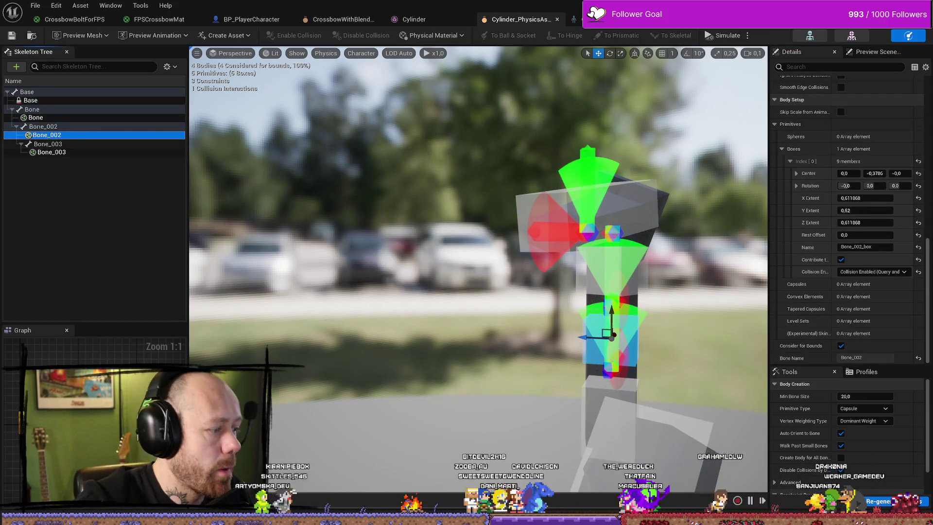
click(609, 364)
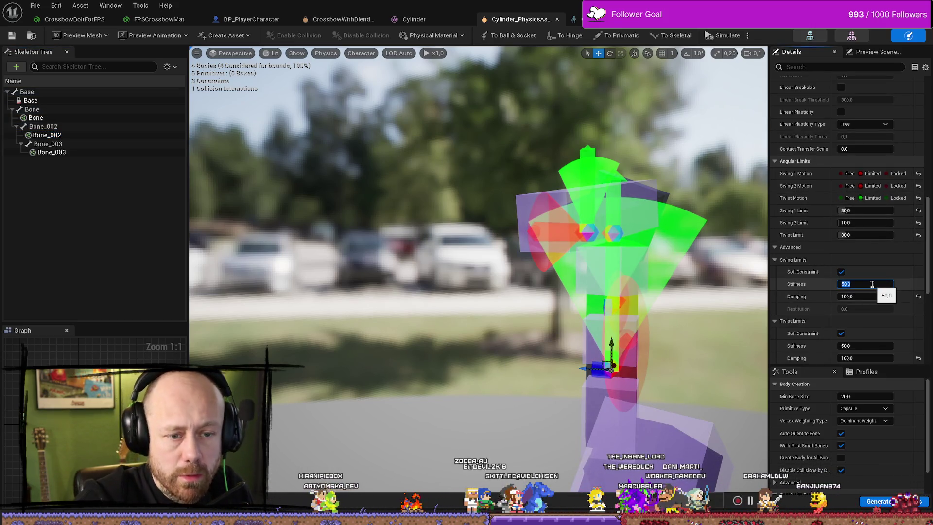
text(200)
key(Tab)
text(1)
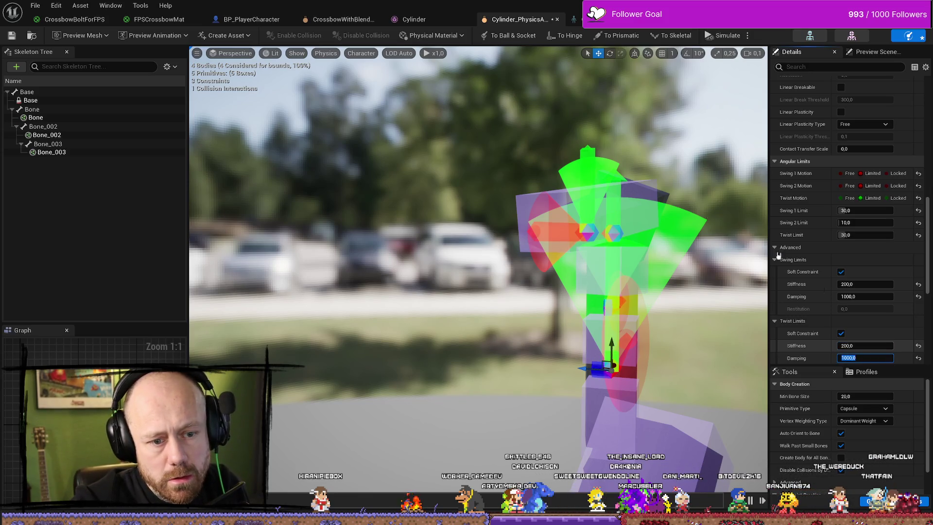
key(ctrl+s)
click(35, 6)
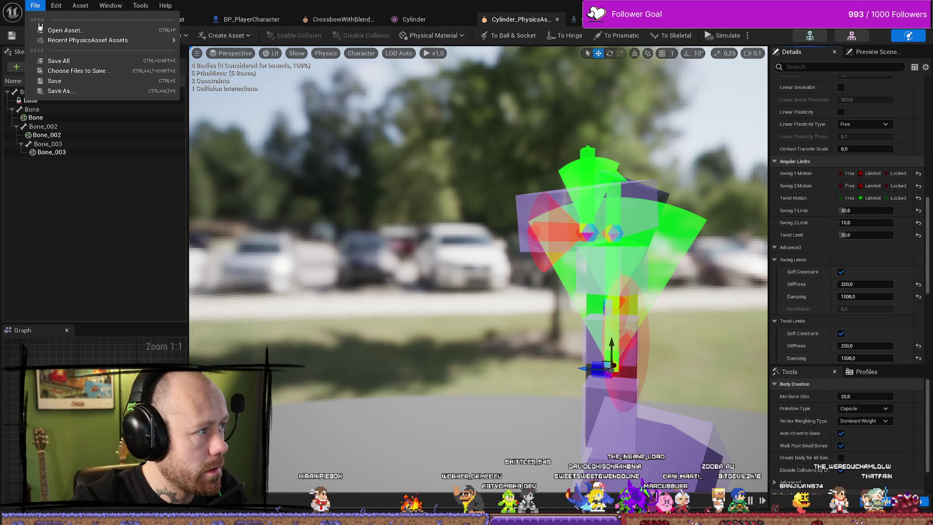
click(55, 60)
key(alt+Tab)
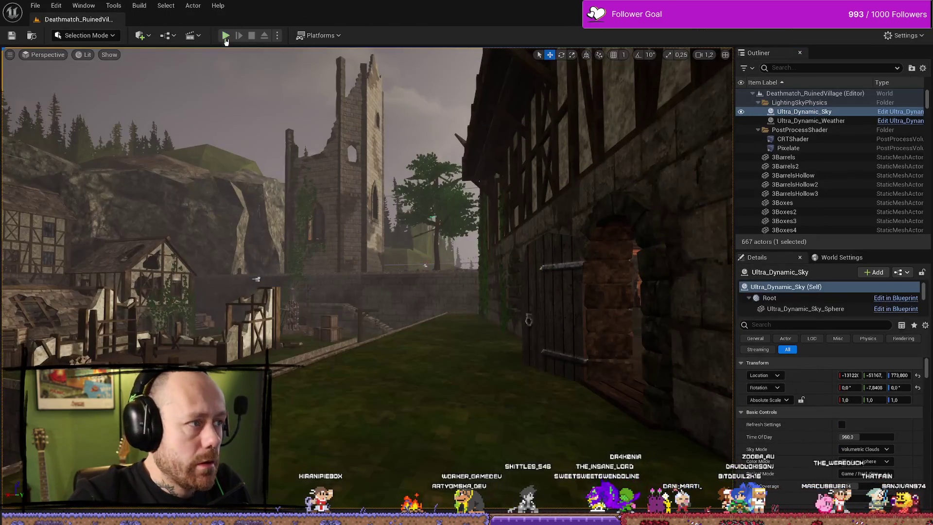
click(225, 35)
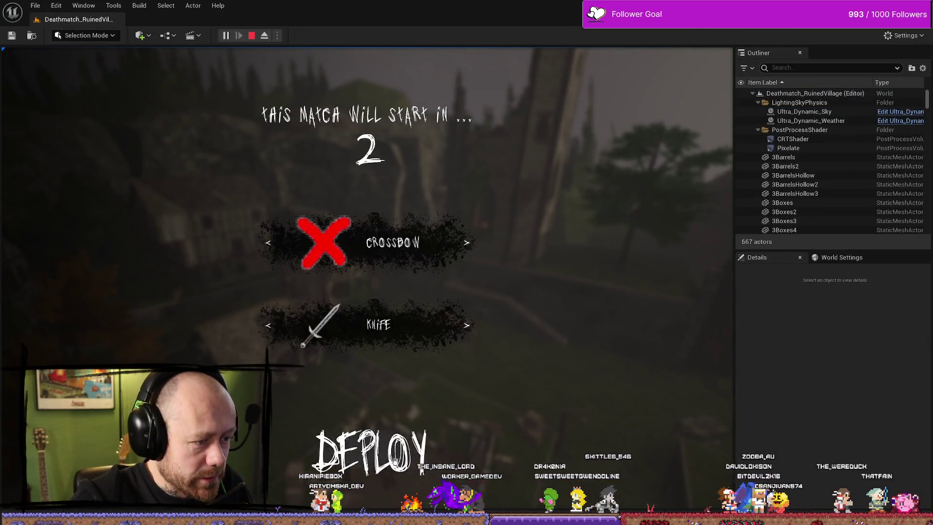
key(w)
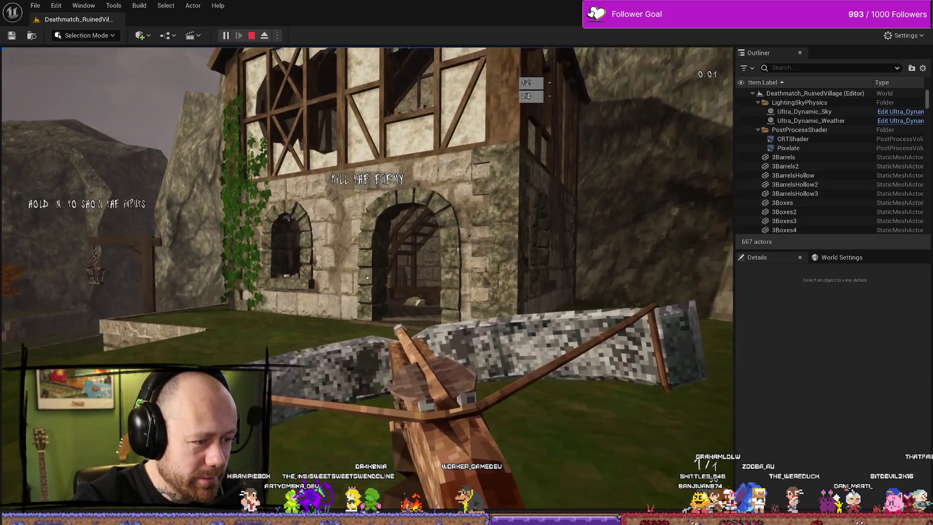
mouse_move(367, 277)
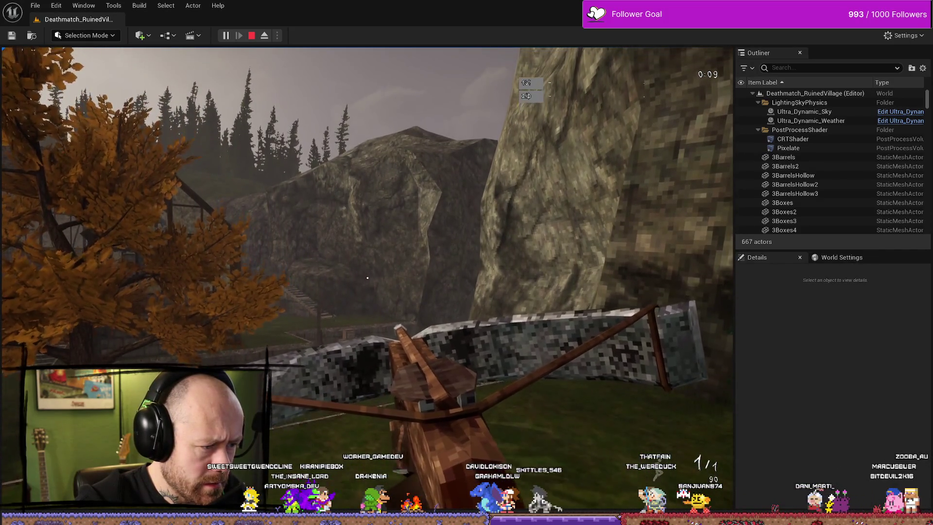
key(Escape)
key(ctrl+space)
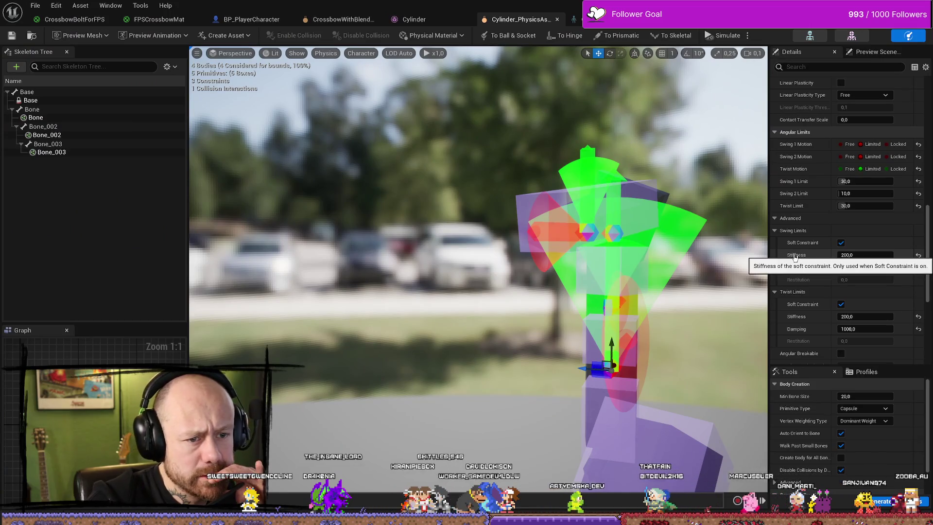
Step: Toggle the Angular Limits advanced settings and scroll down to the Linear and Angular Motor sections
mouse_move(796, 256)
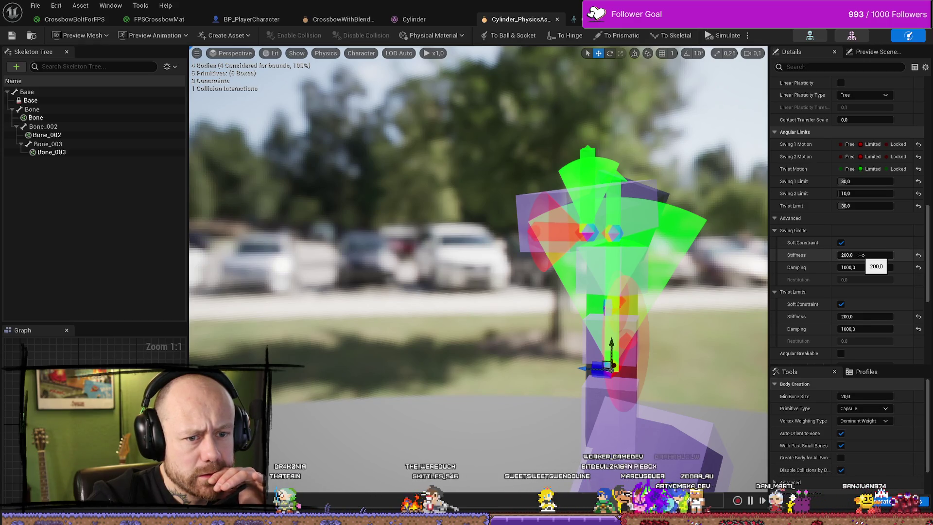
click(775, 219)
click(776, 220)
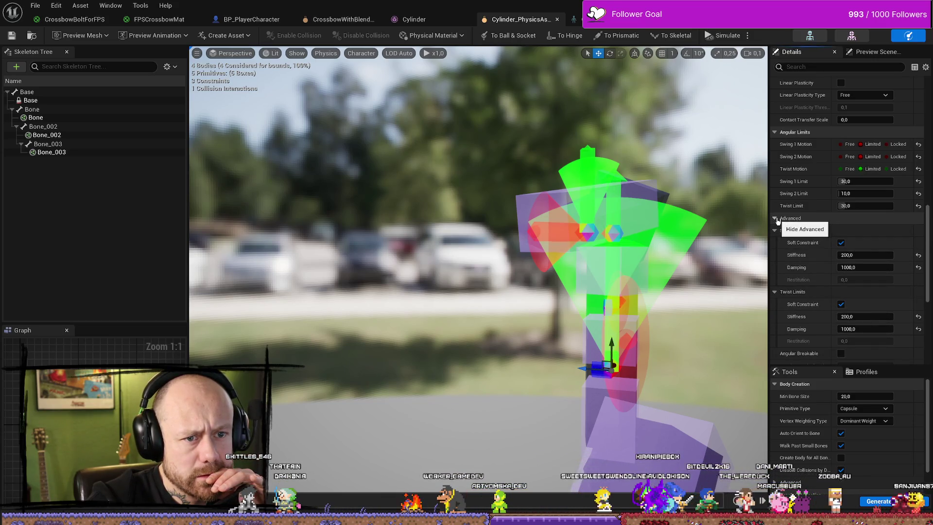
scroll(805, 296, down, 1)
scroll(805, 296, down, 1)
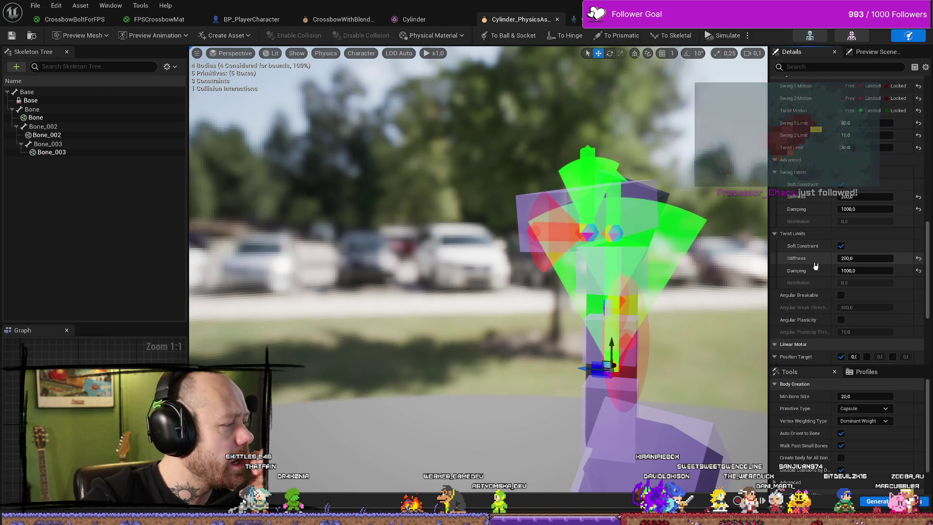
scroll(824, 278, down, 5)
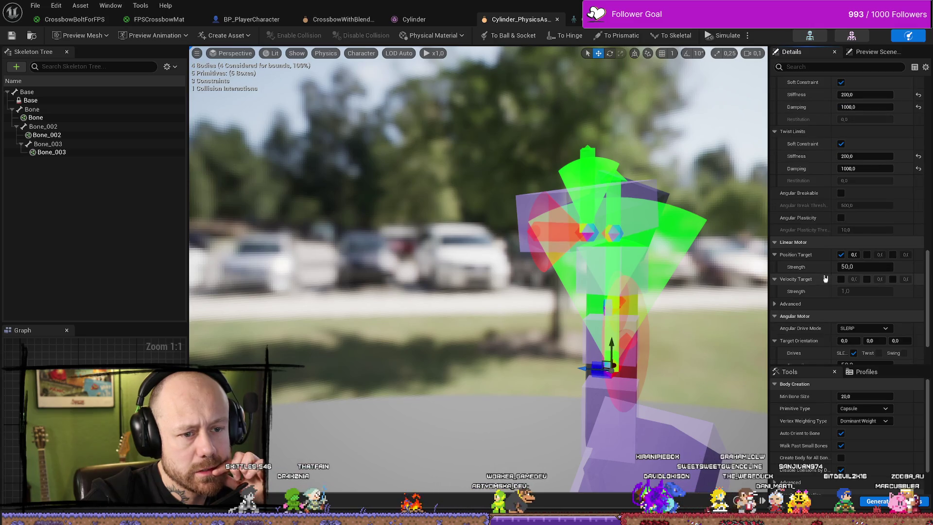
scroll(825, 278, down, 1)
scroll(824, 278, down, 1)
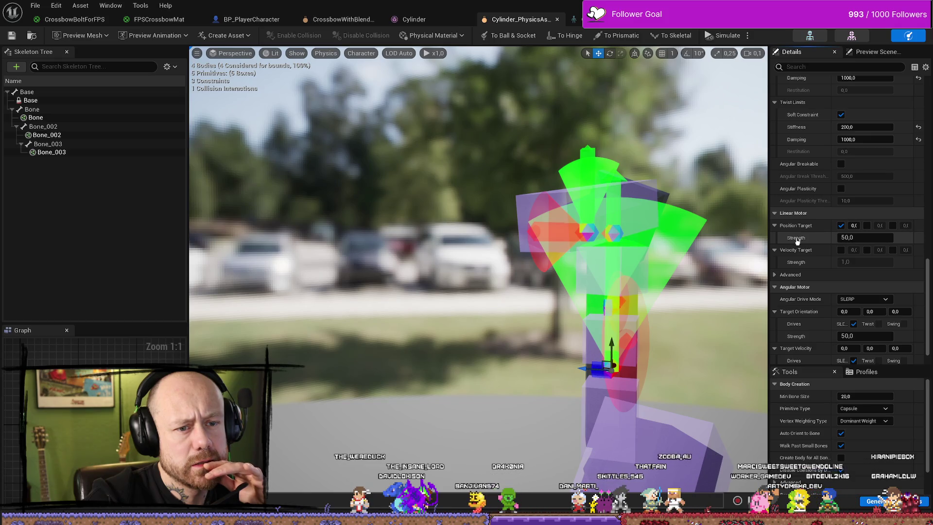
Step: Widen the Details panel and review the SLERP angular motor settings
drag(765, 213, 699, 213)
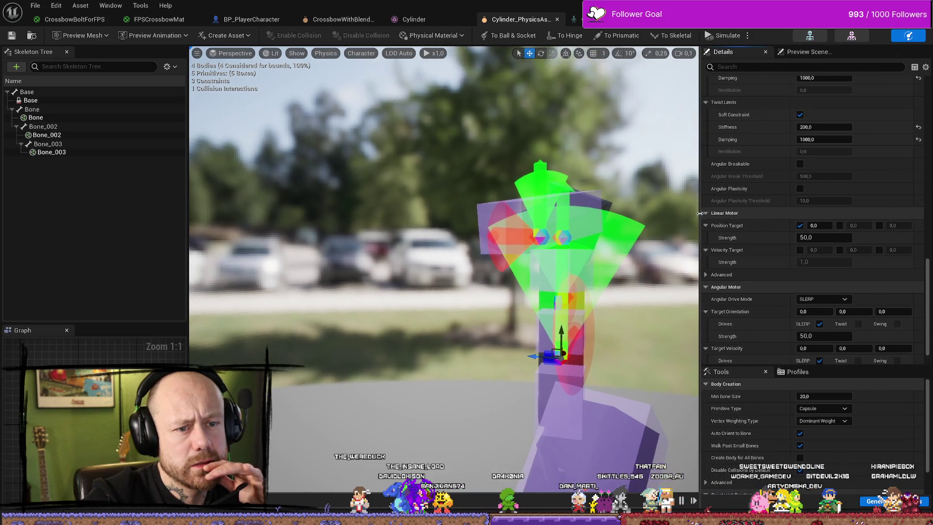
scroll(767, 259, down, 1)
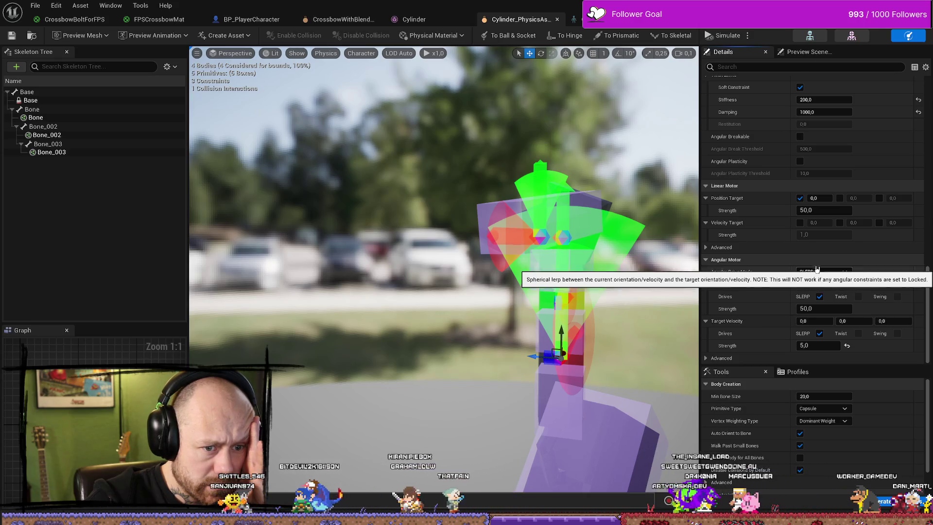
scroll(816, 269, up, 10)
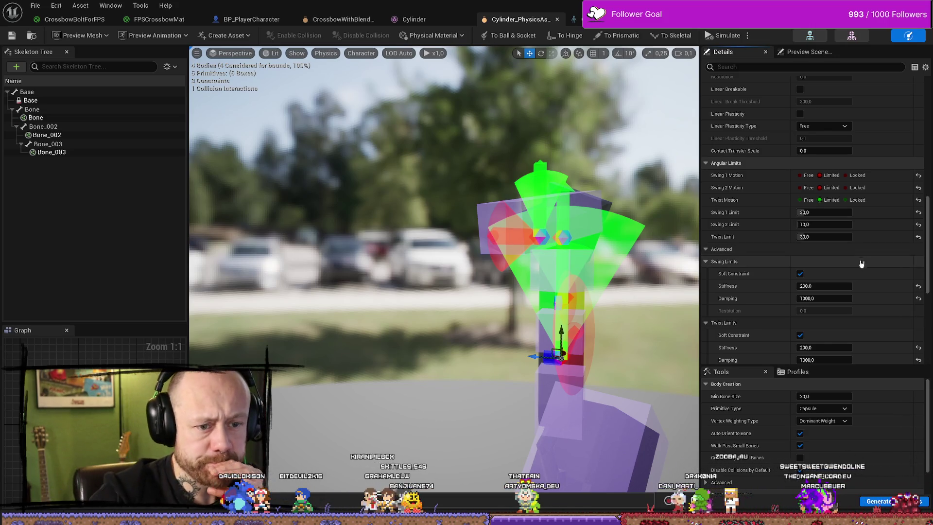
scroll(785, 268, down, 1)
scroll(785, 268, down, 1)
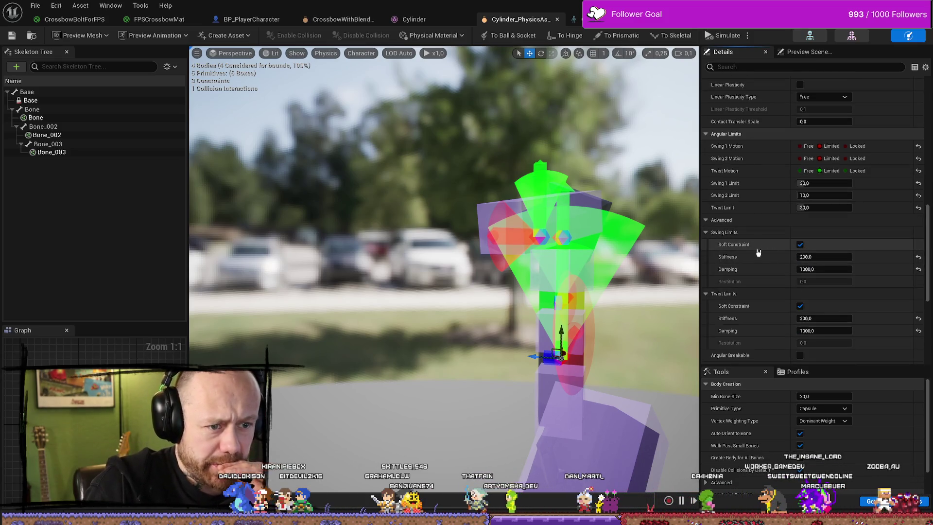
Step: Turn off Soft Constraint for the swing and twist limits, redoing it after an undo
click(801, 245)
click(799, 307)
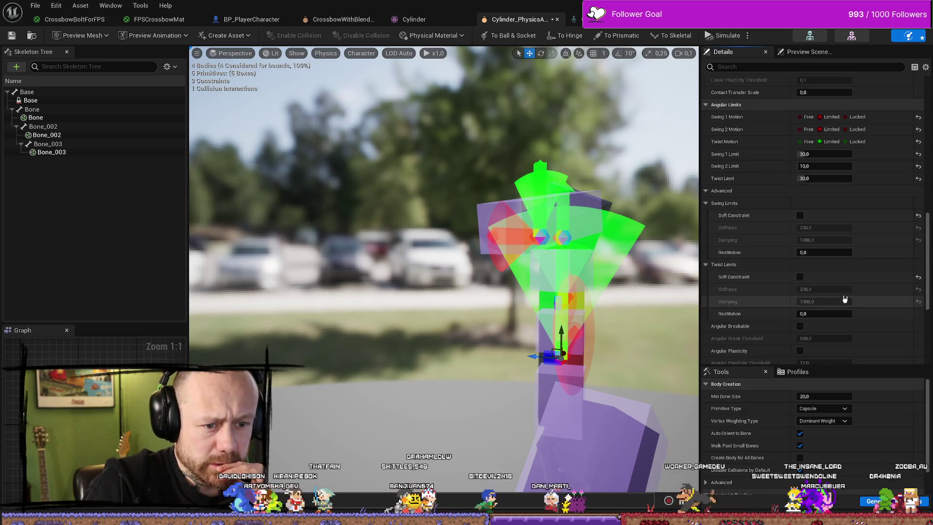
scroll(803, 291, down, 3)
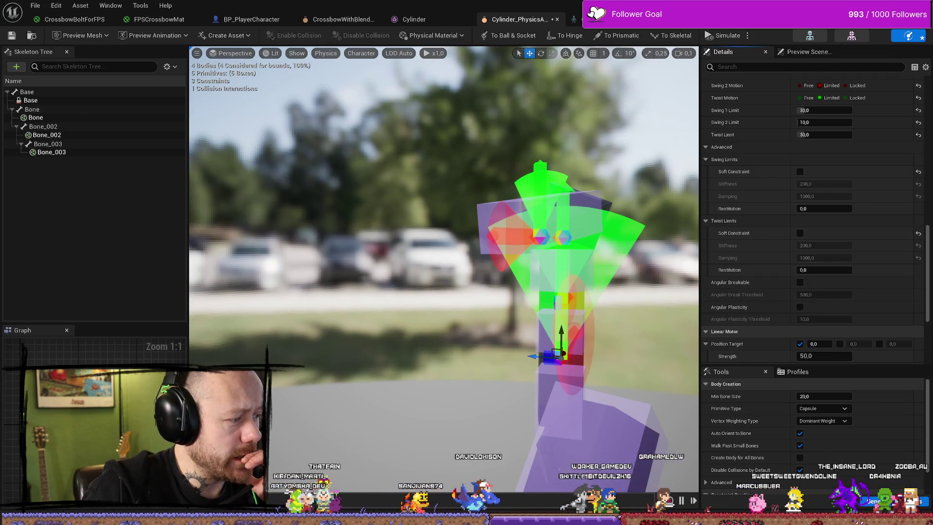
key(ctrl+z)
key(ctrl+z)
key(ctrl+z)
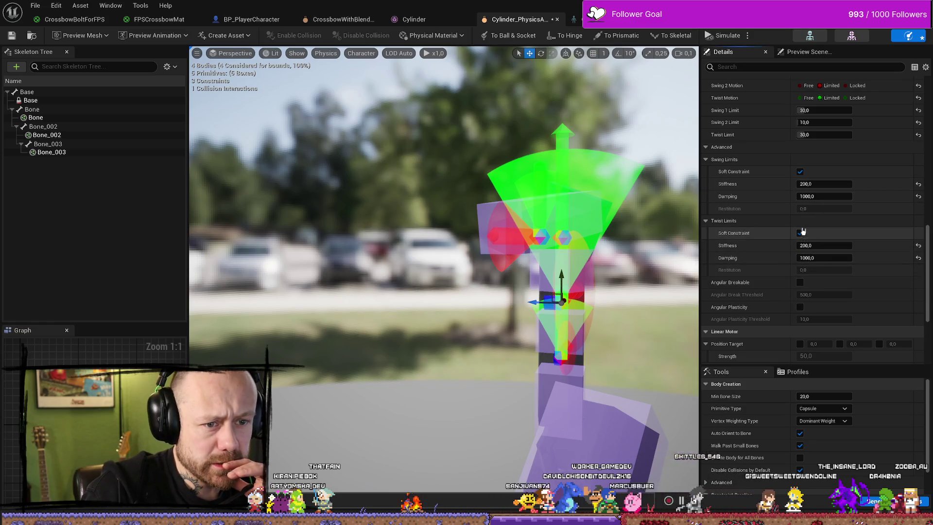
click(800, 232)
click(800, 171)
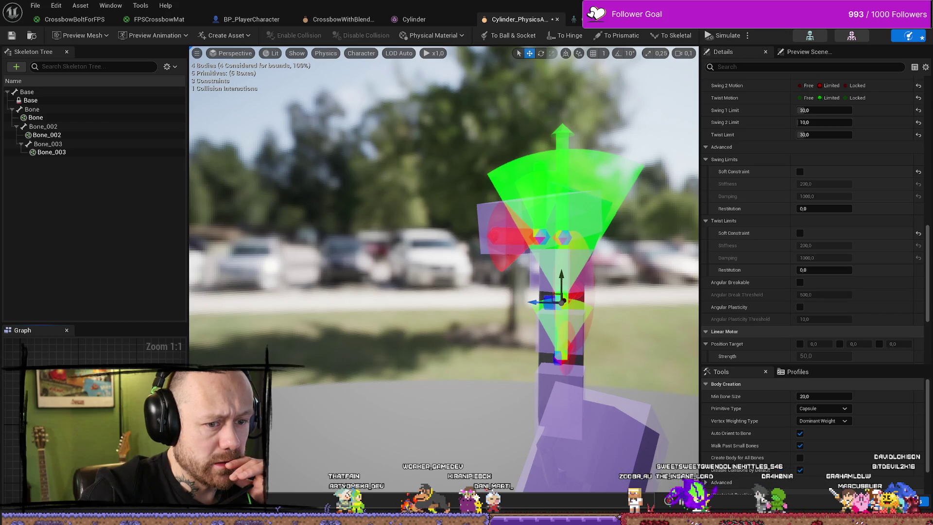
Step: Reselect the constraint from the Base body and turn off its soft swing limit
click(45, 99)
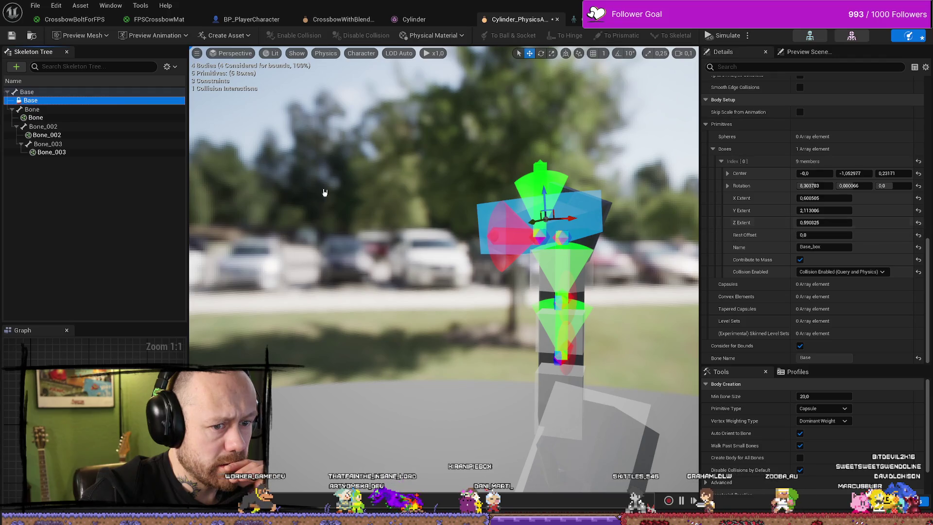
click(544, 219)
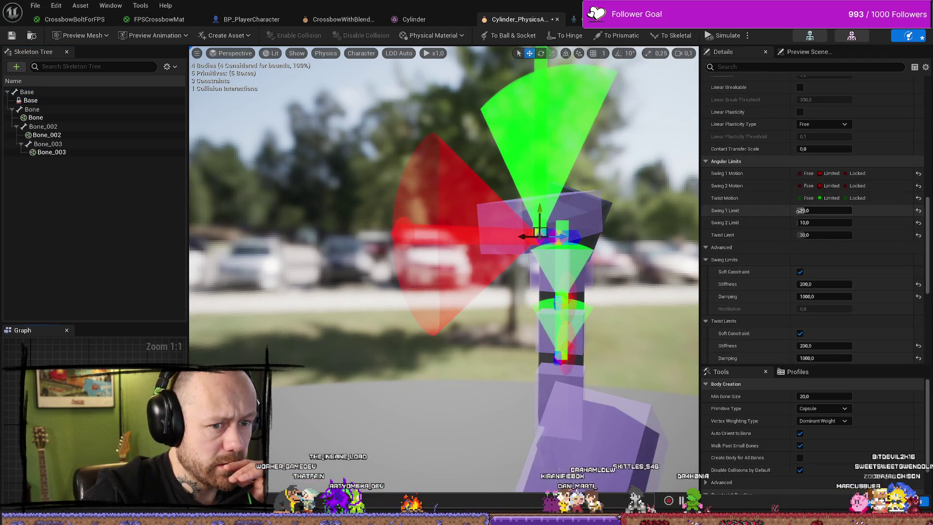
scroll(811, 247, down, 2)
click(800, 243)
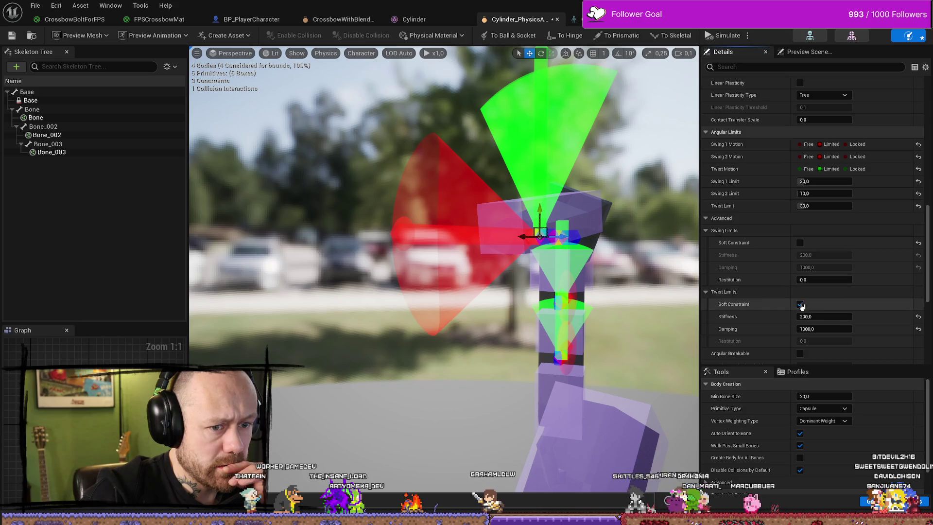
click(56, 118)
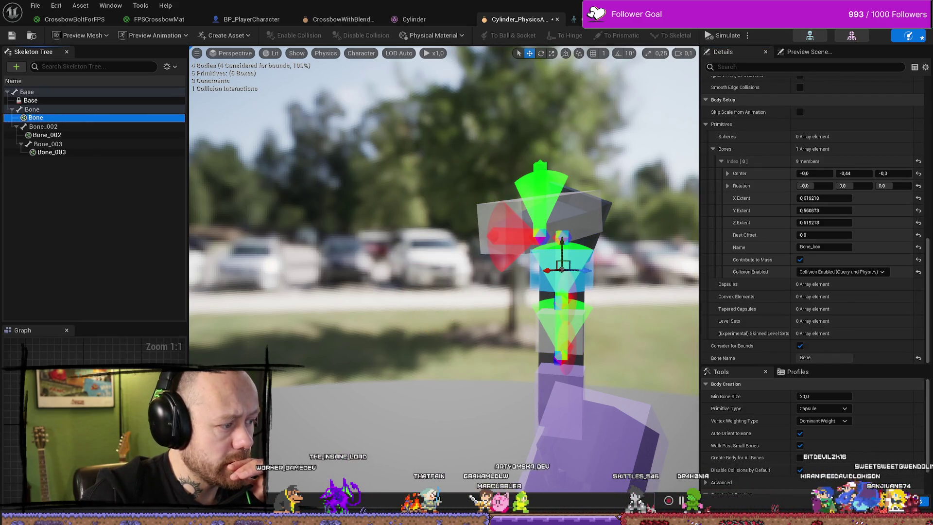
key(ctrl+z)
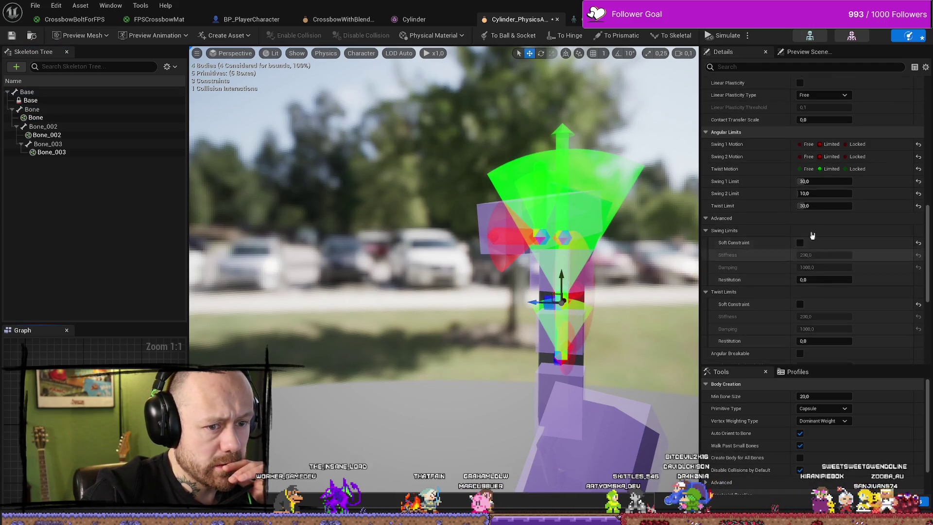
scroll(808, 253, down, 3)
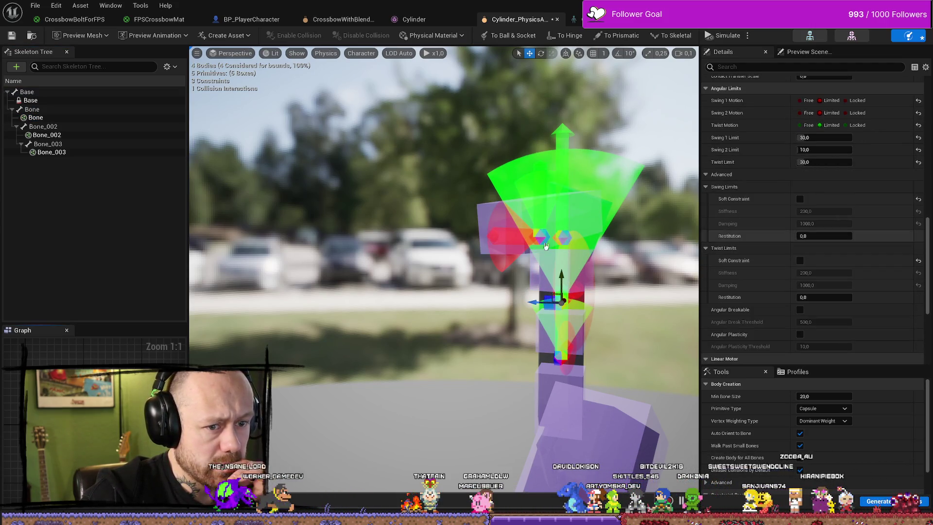
Step: Select Bone_002 and its constraint to inspect the angular limits, then the lower constraint
click(49, 134)
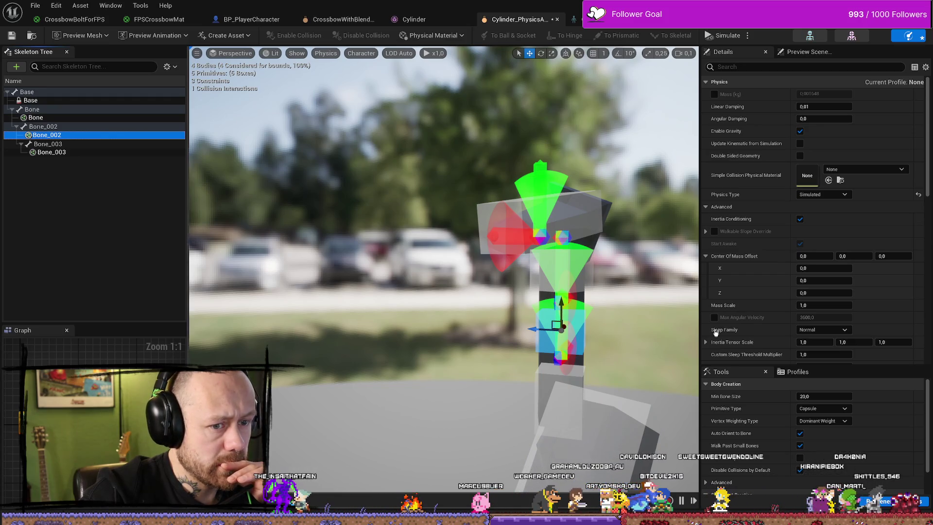
scroll(715, 332, down, 15)
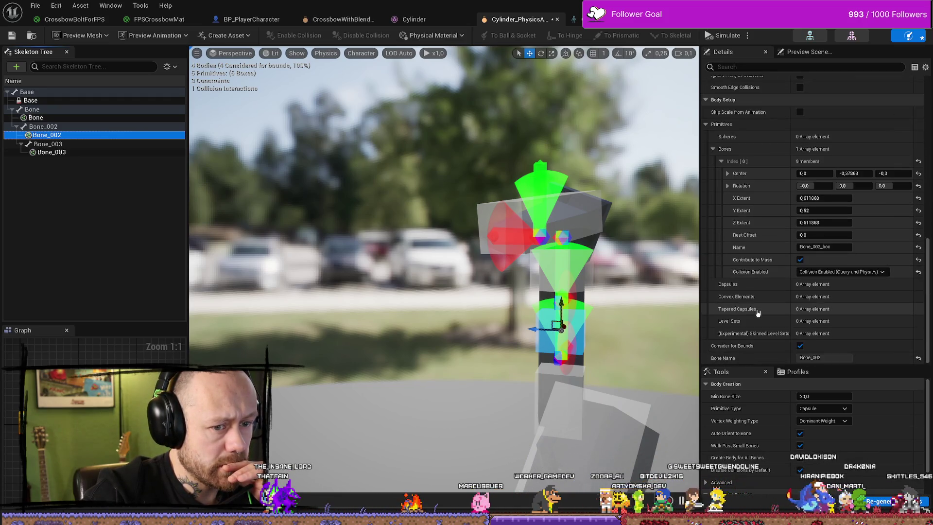
scroll(758, 313, up, 12)
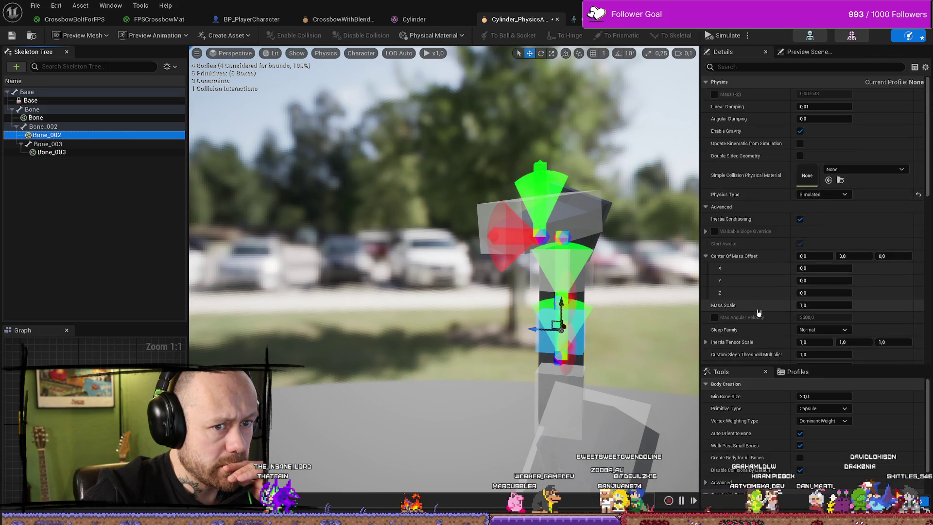
click(562, 237)
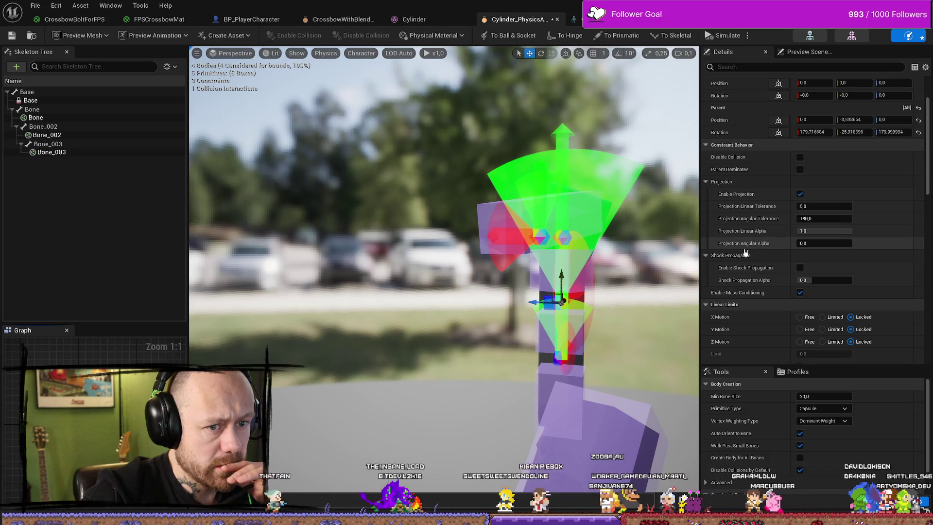
scroll(748, 251, down, 10)
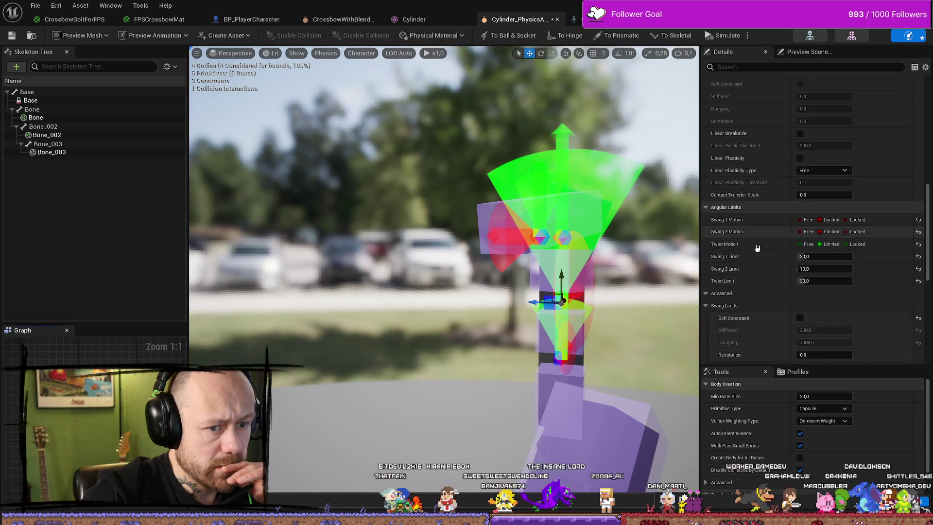
scroll(757, 248, down, 4)
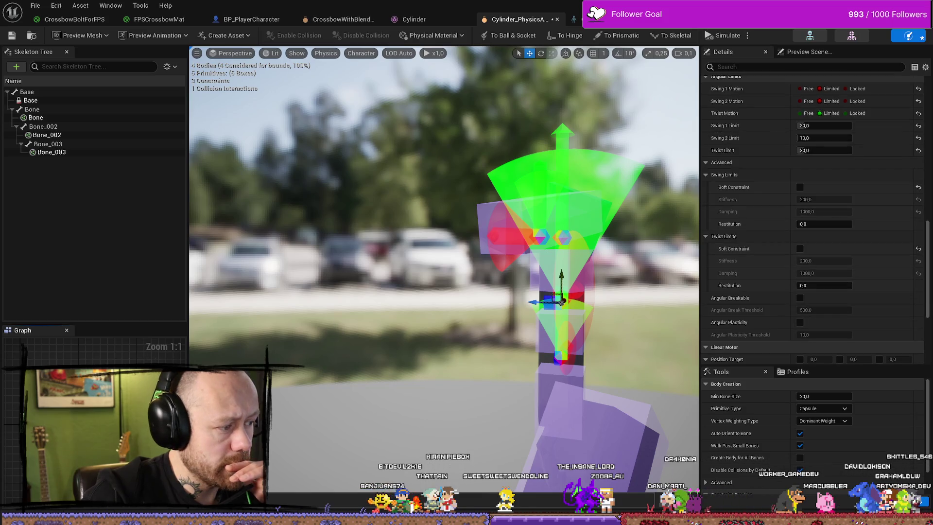
click(607, 348)
Step: Expand the lower constraint's Linear and Angular Motor advanced settings to show Max Force 0,0
scroll(778, 243, down, 5)
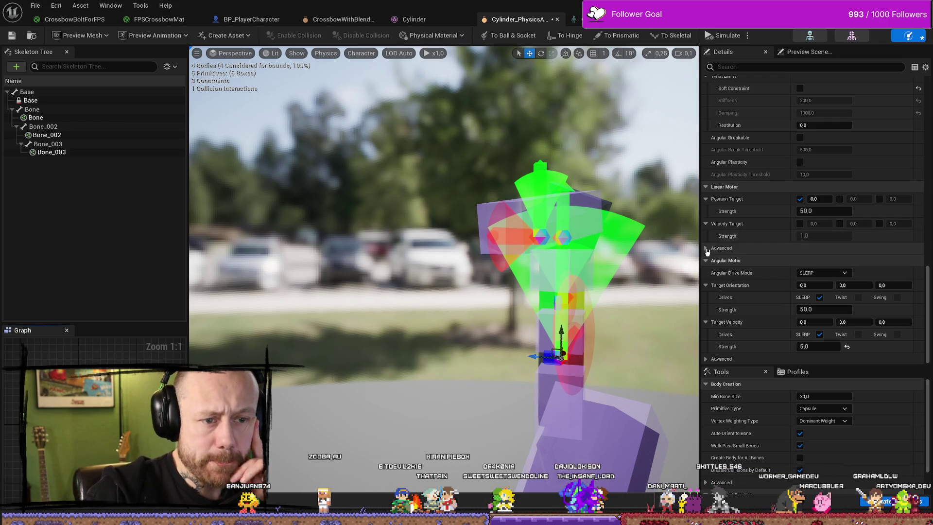
click(721, 247)
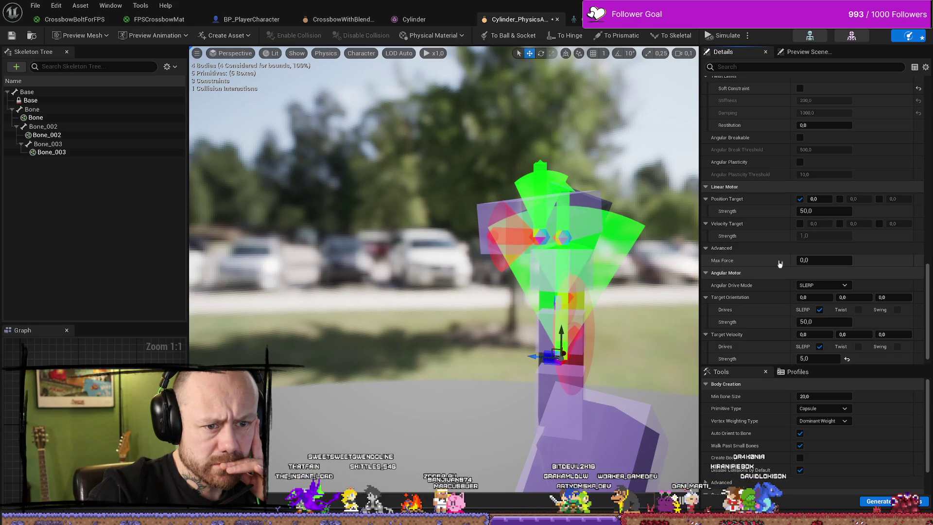
scroll(754, 290, down, 1)
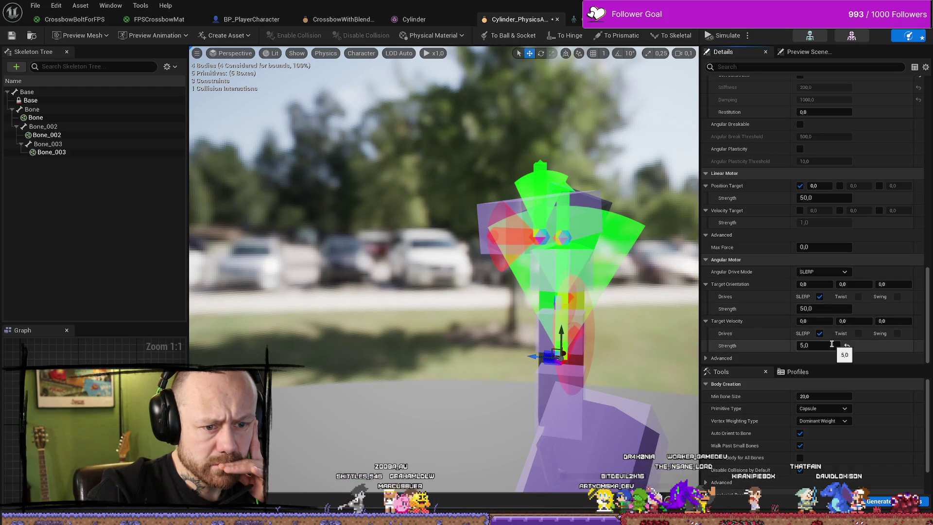
click(706, 358)
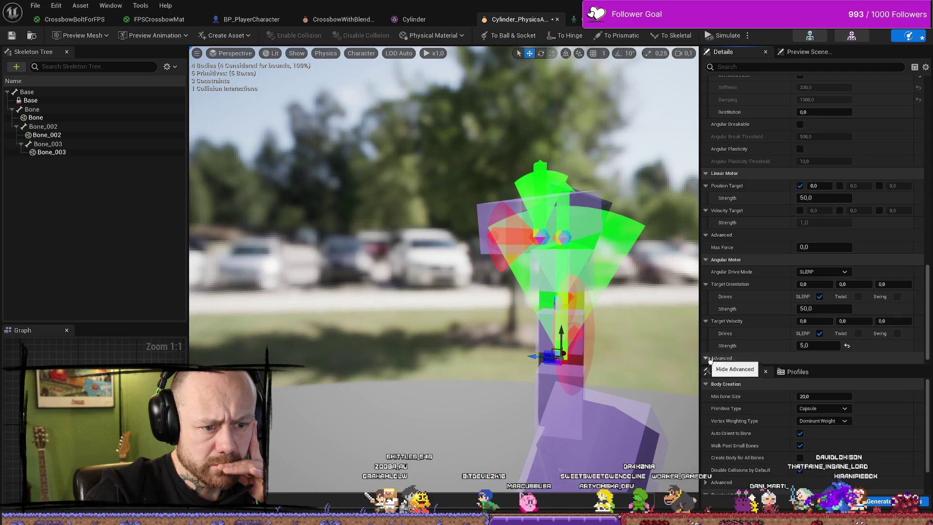
scroll(780, 335, down, 1)
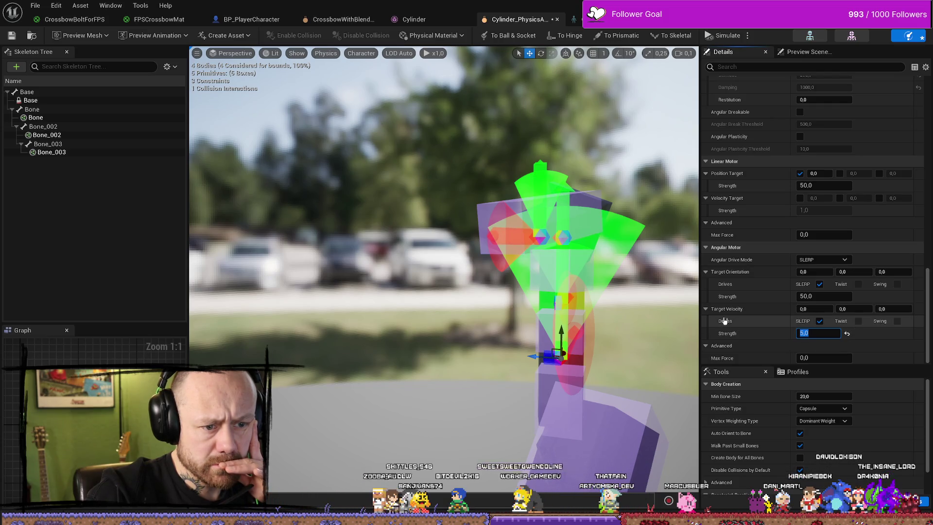
Step: Switch to the YouTube constraint tutorial in the browser and start a new search
mouse_move(729, 313)
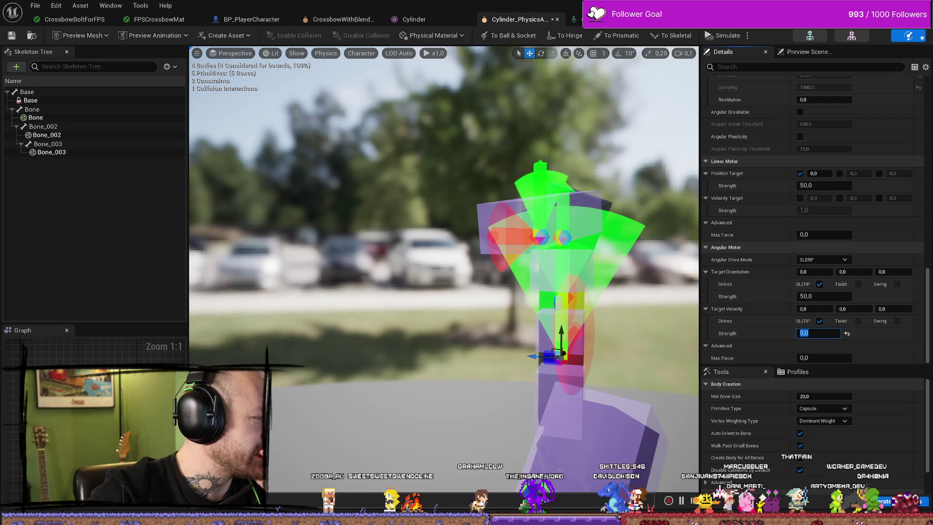
key(alt+Tab)
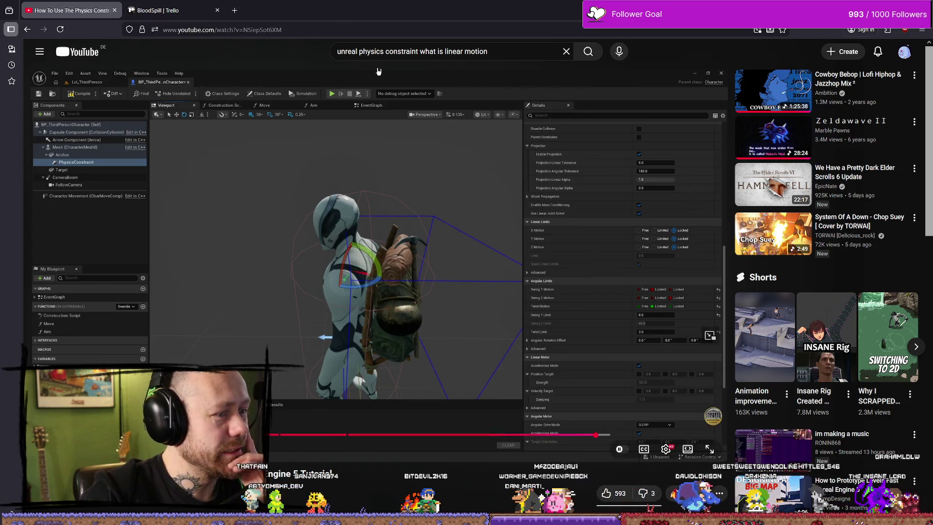
click(516, 52)
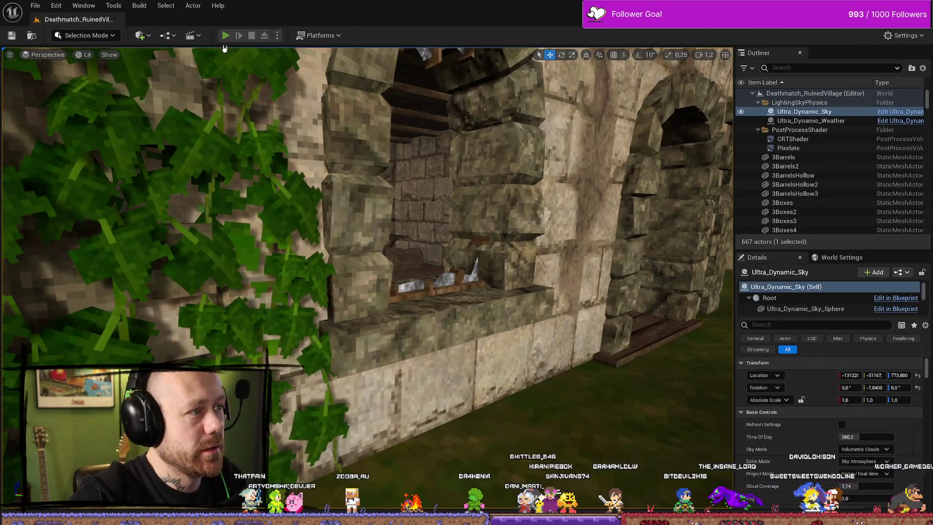
Step: Play-test the village level, deploy with the crossbow, walk forward, then stop the session
click(225, 35)
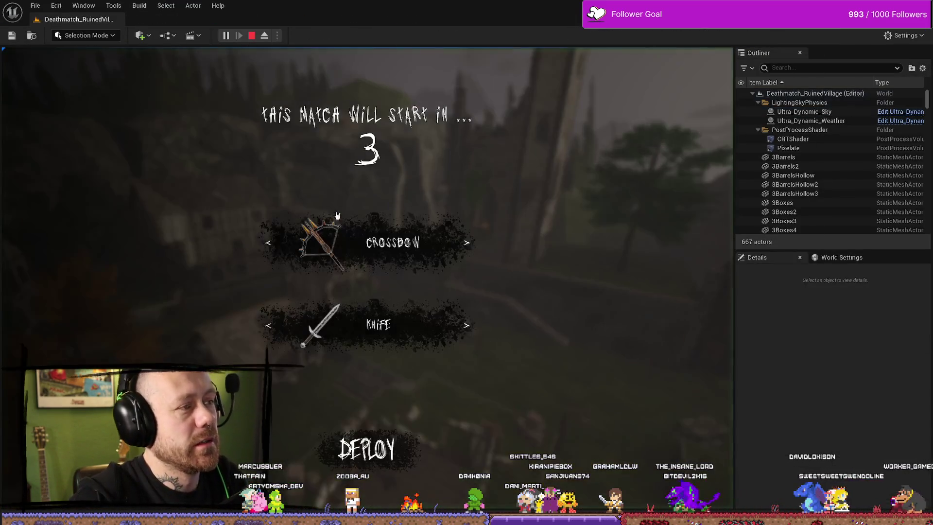
click(384, 477)
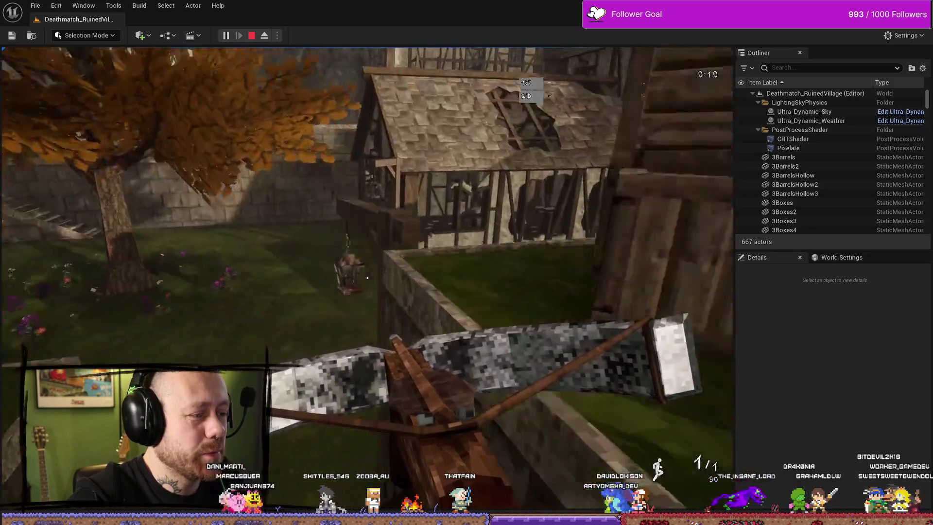
key(w)
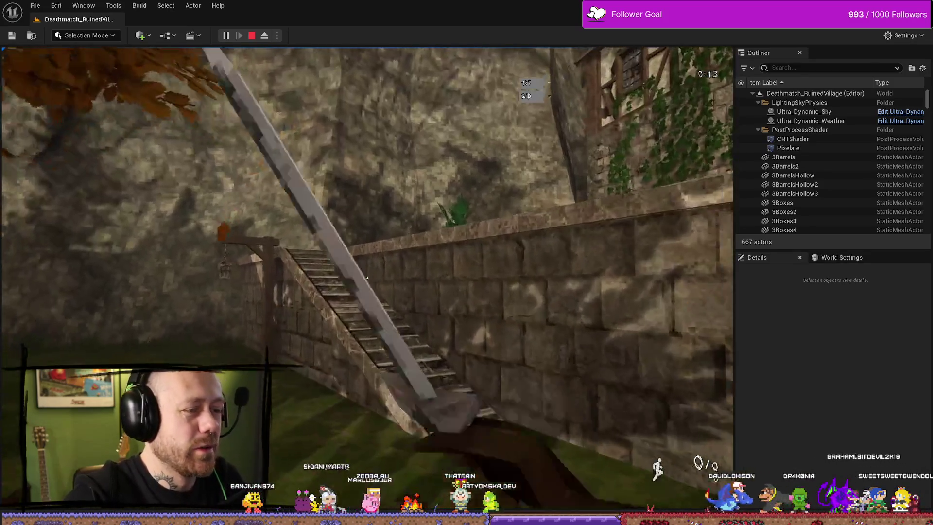
mouse_move(367, 278)
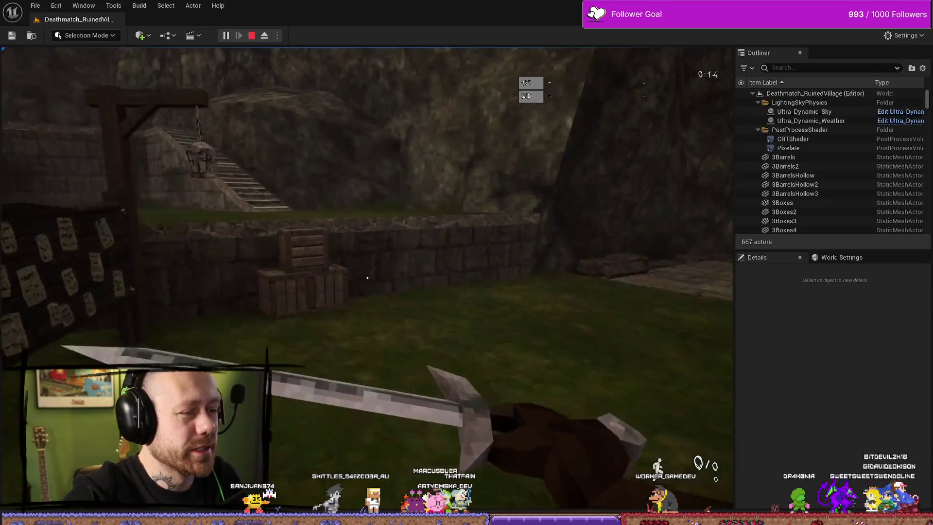
key(w)
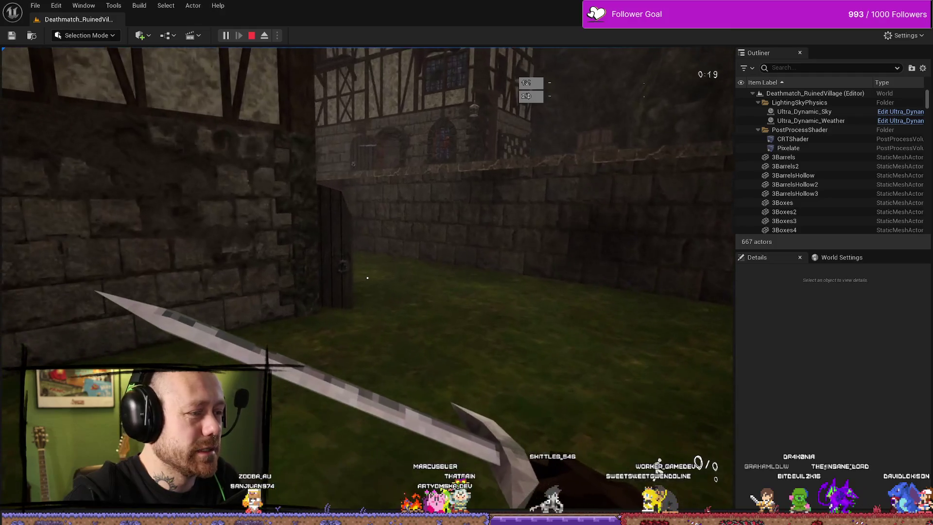
key(Escape)
key(ctrl+space)
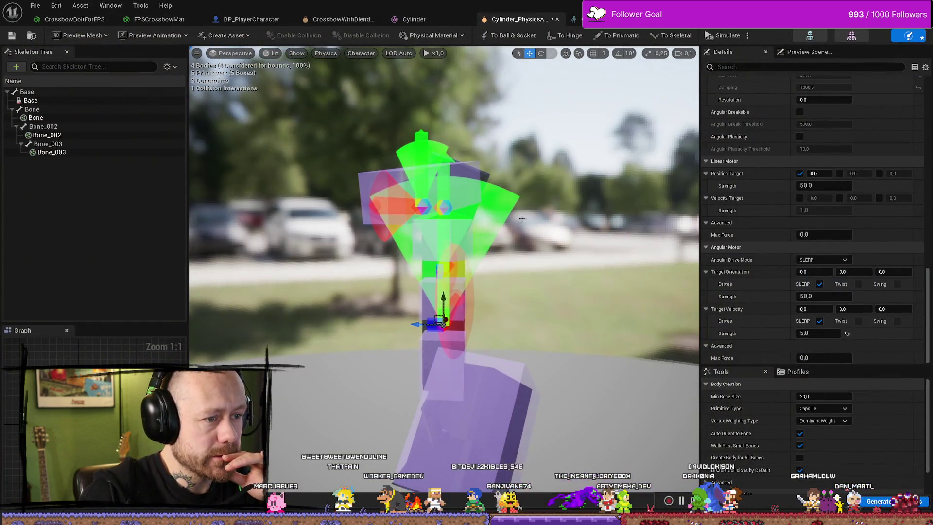
Step: Select the constraint above the cylinder's Base body and scroll to its motor settings
click(470, 226)
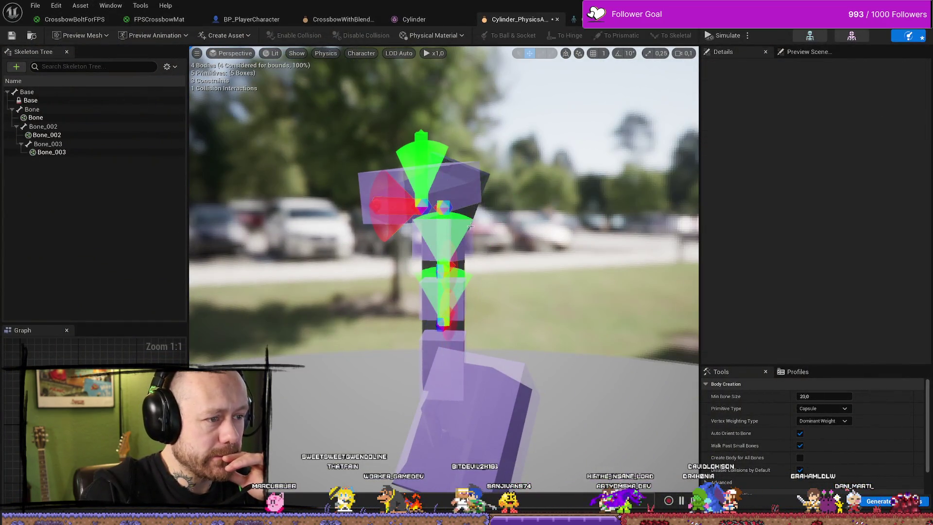
click(420, 168)
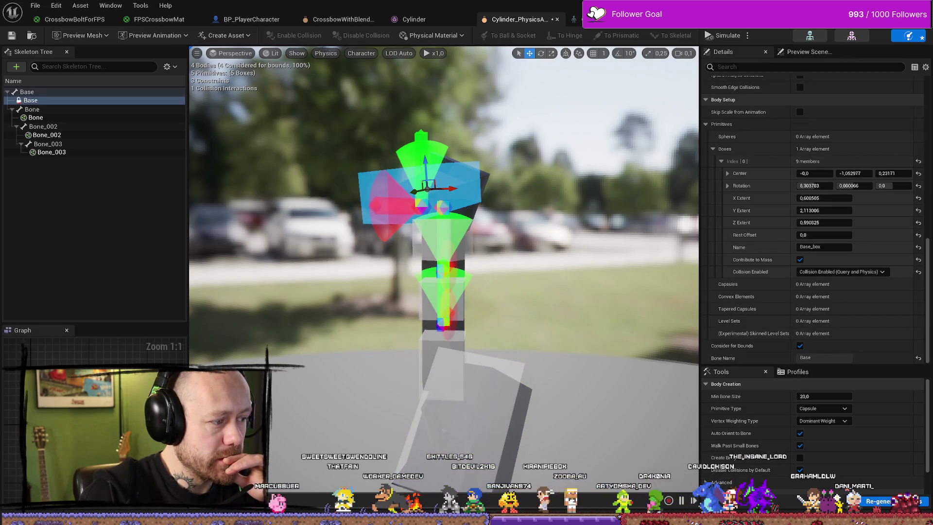
click(421, 203)
scroll(831, 291, down, 5)
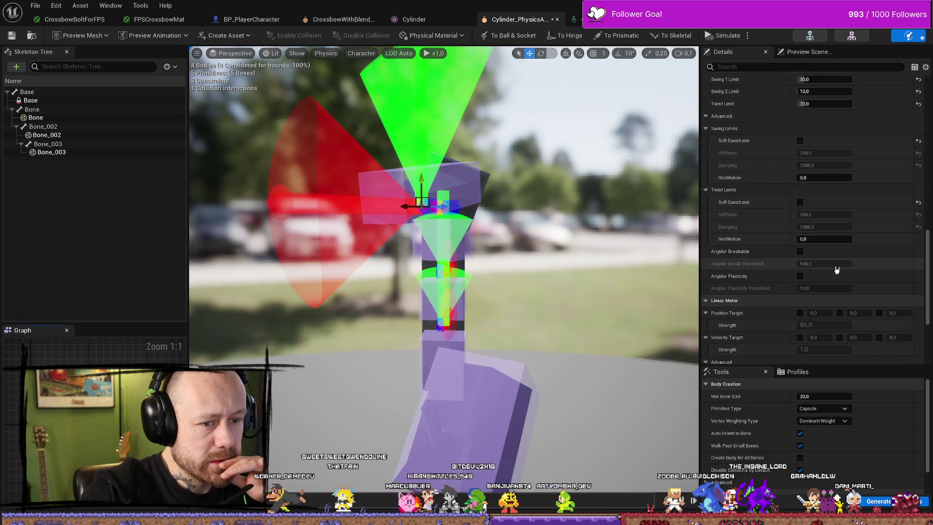
scroll(836, 268, down, 3)
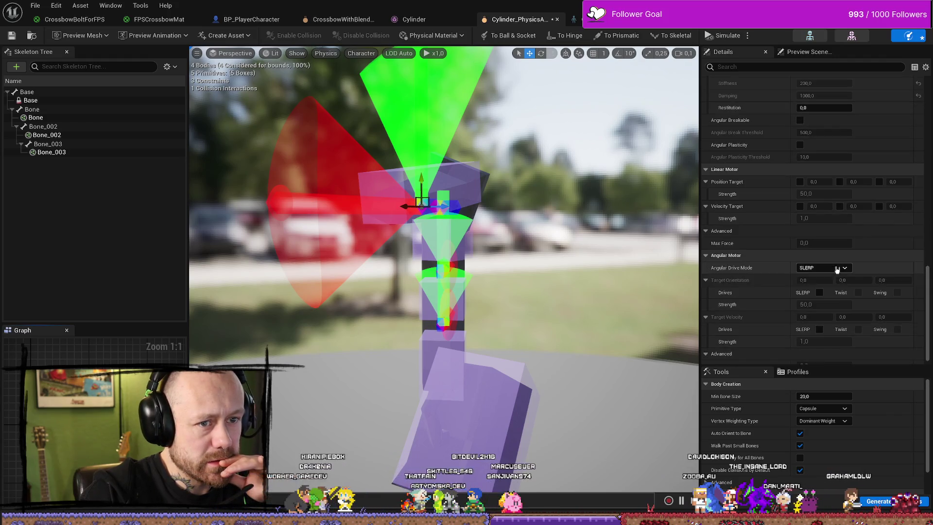
scroll(845, 281, down, 1)
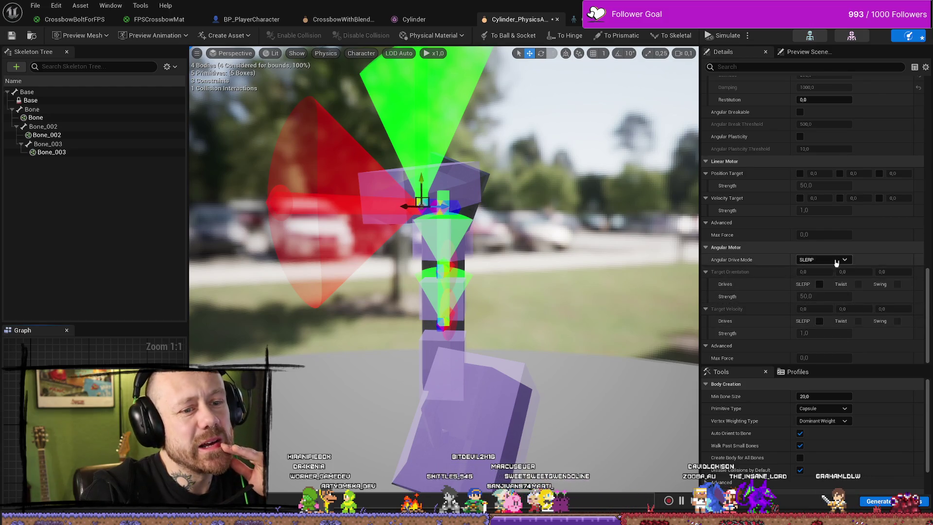
scroll(824, 285, up, 3)
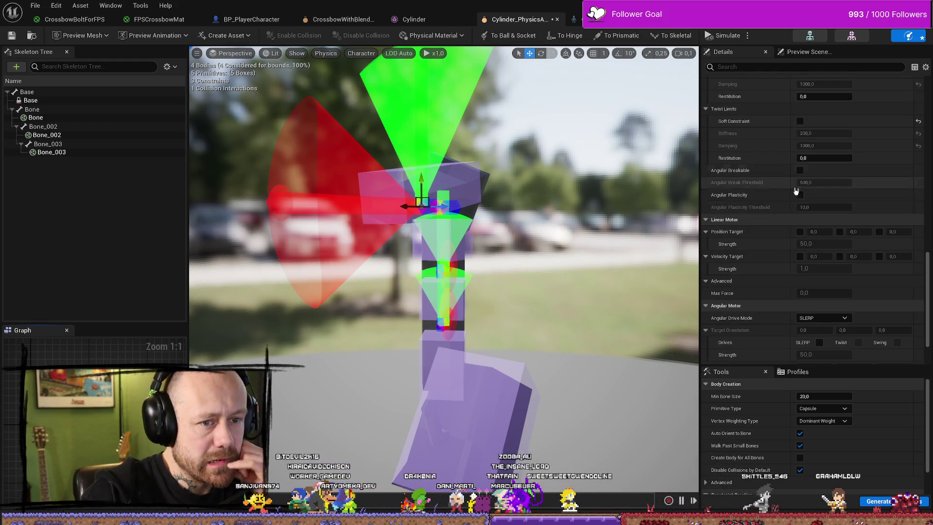
Step: Enable linear Position and Velocity Targets plus SLERP for Target Orientation and Target Velocity
click(796, 233)
click(799, 256)
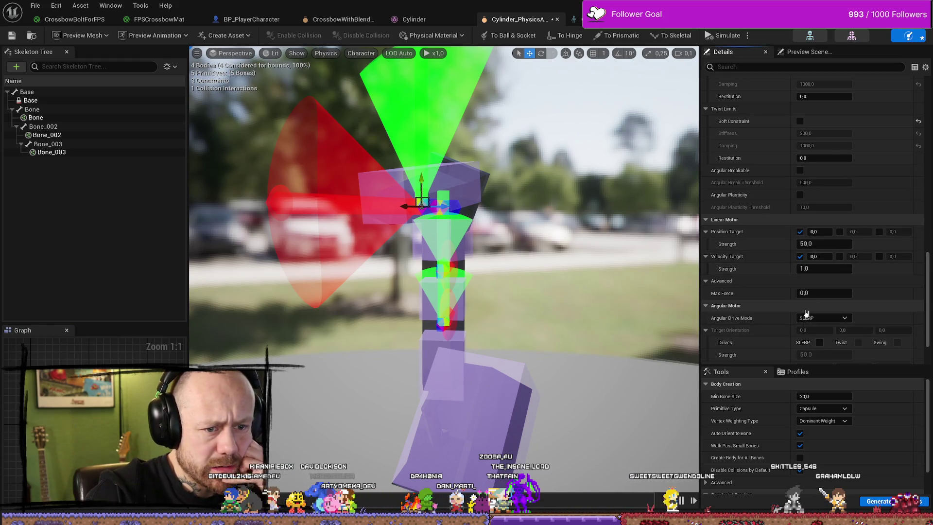
scroll(819, 288, down, 3)
click(819, 285)
click(819, 321)
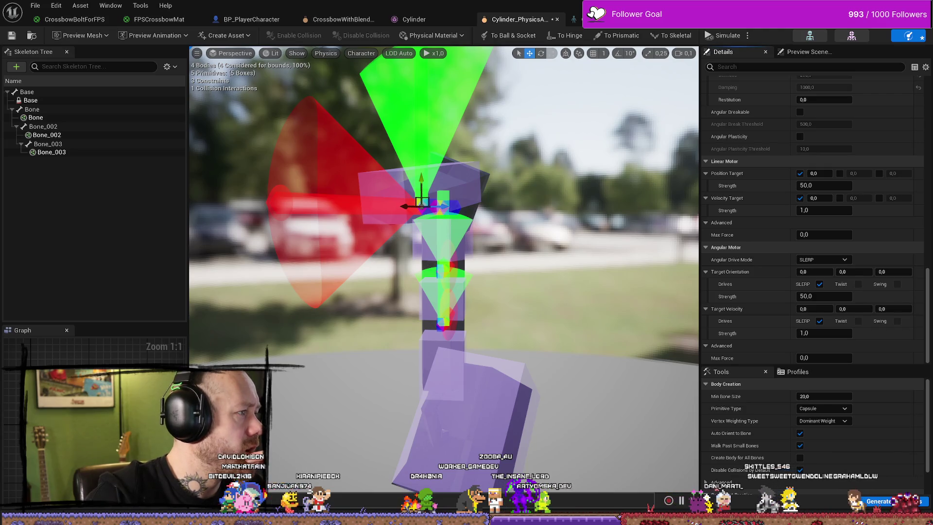
key(alt+Tab)
Step: Float the browser over Unreal and search 'unreal physics constraint linear motor and angular motor explaint'
click(266, 61)
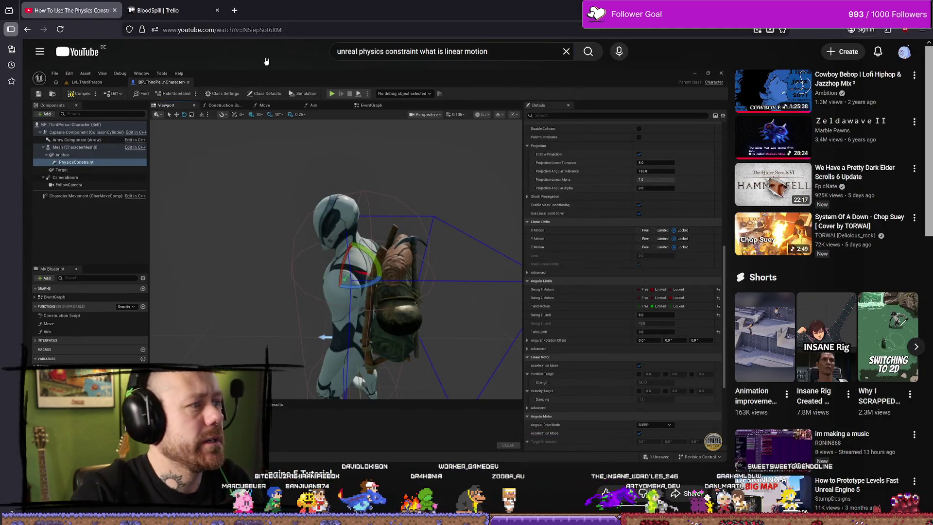
mouse_move(487, 53)
mouse_down()
mouse_move(370, 61)
mouse_move(375, 46)
mouse_up()
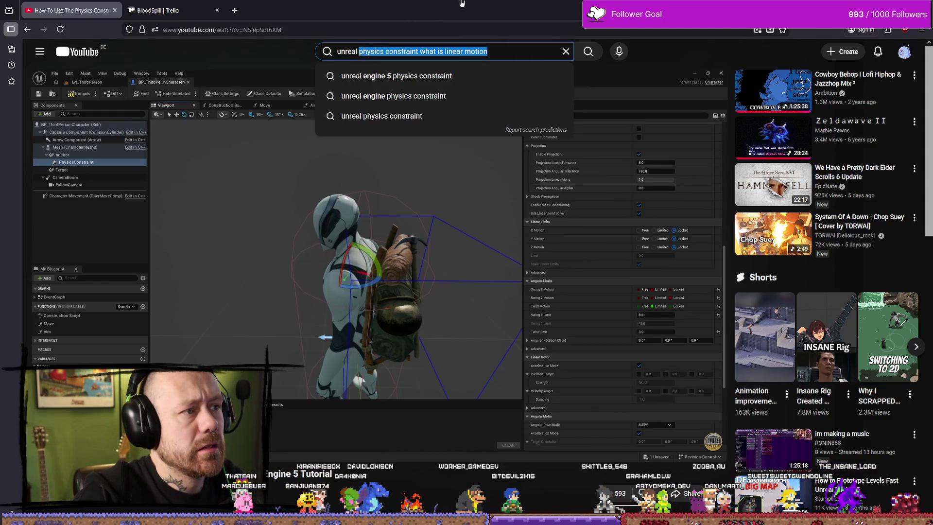
mouse_move(462, 3)
mouse_down()
mouse_move(272, 223)
mouse_move(418, 201)
mouse_move(547, 203)
mouse_move(514, 97)
mouse_up()
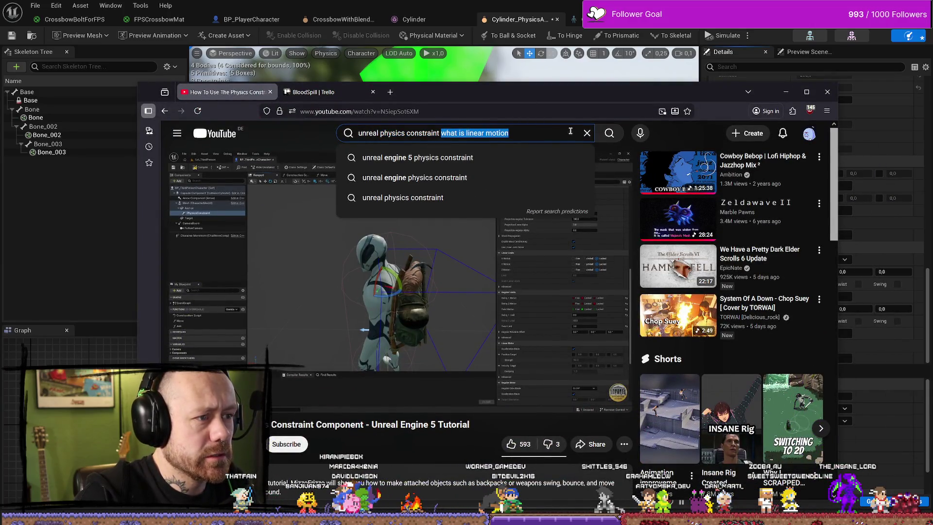
text(waht ar)
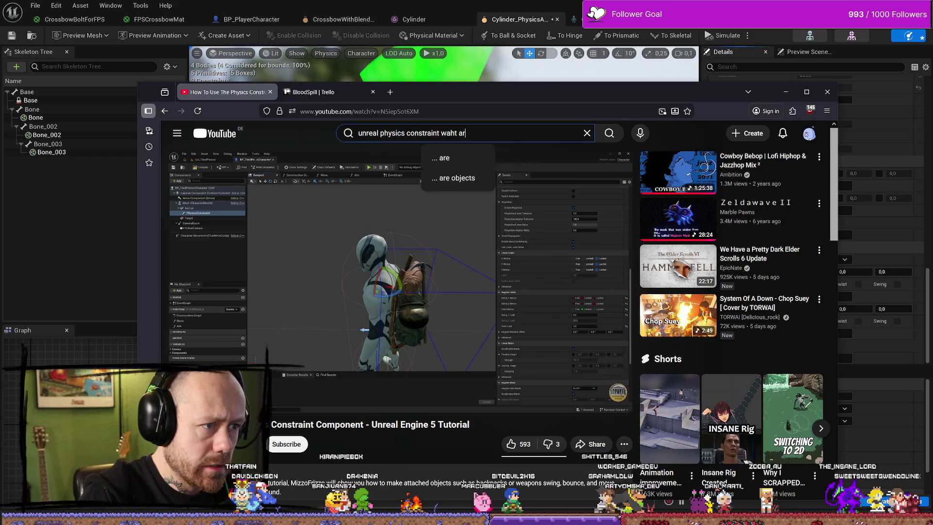
key(BackSpace)
key(BackSpace)
key(BackSpace)
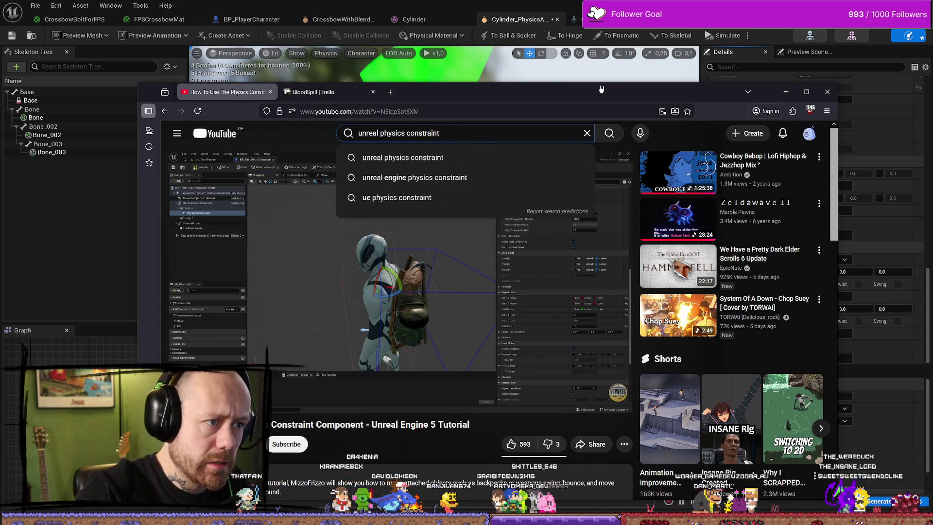
mouse_move(601, 89)
mouse_down()
mouse_move(347, 77)
mouse_move(455, 59)
mouse_up()
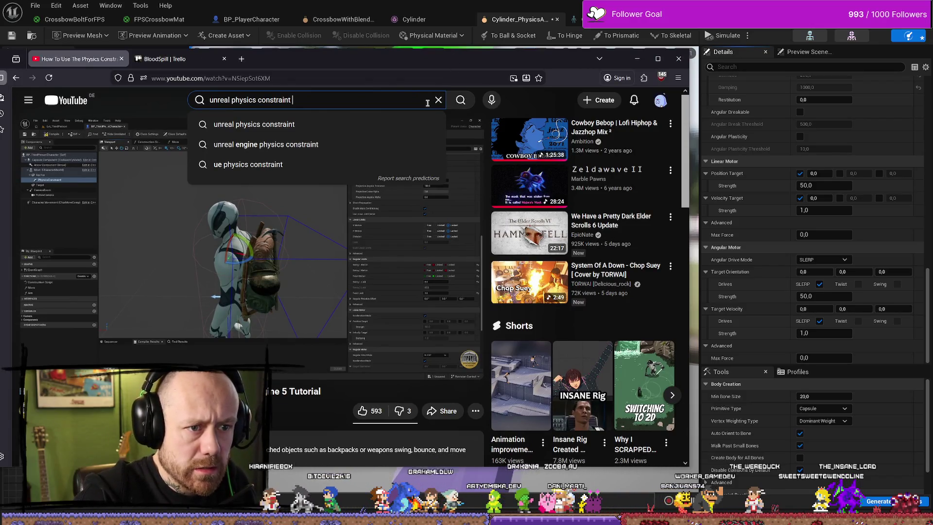
text(linear )
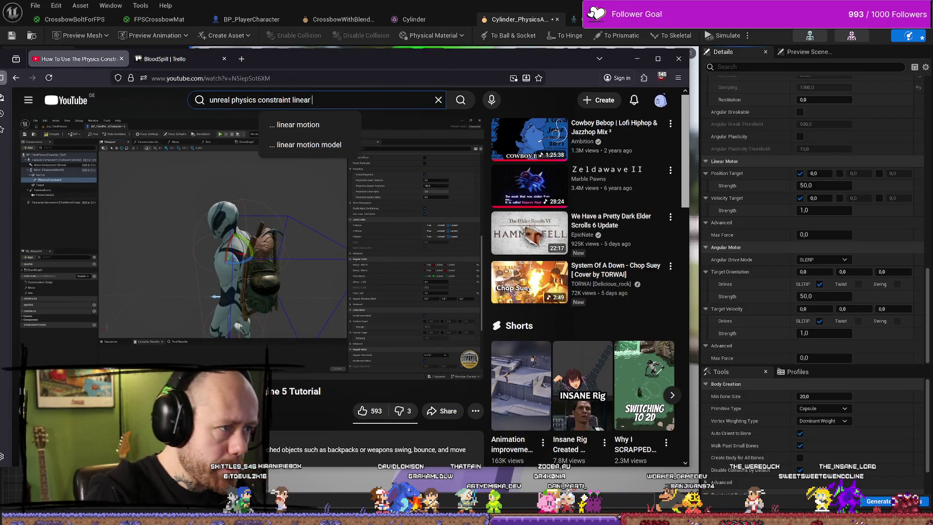
text(motor )
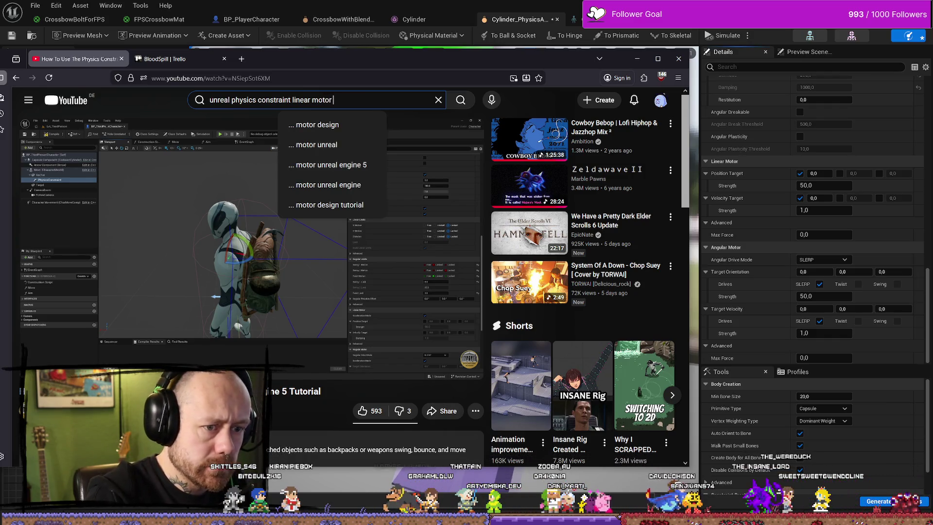
text(and angu)
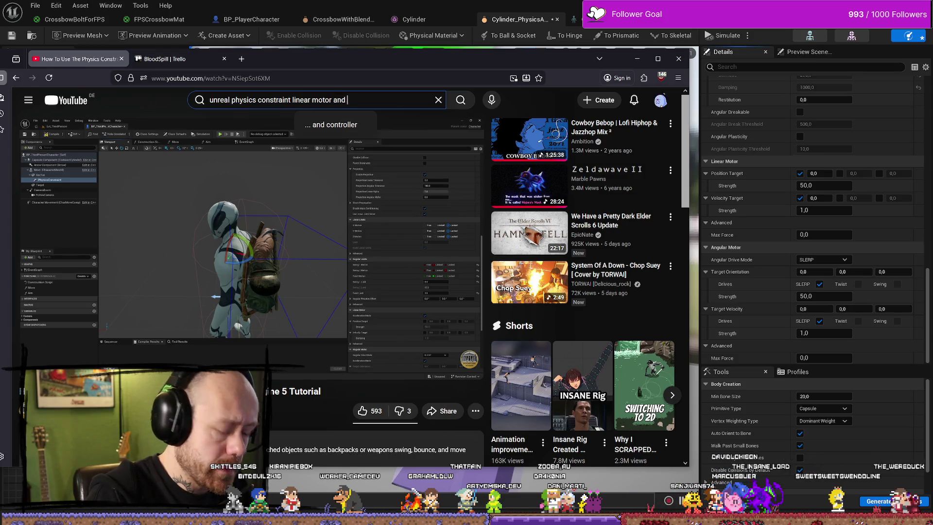
text(lar motor)
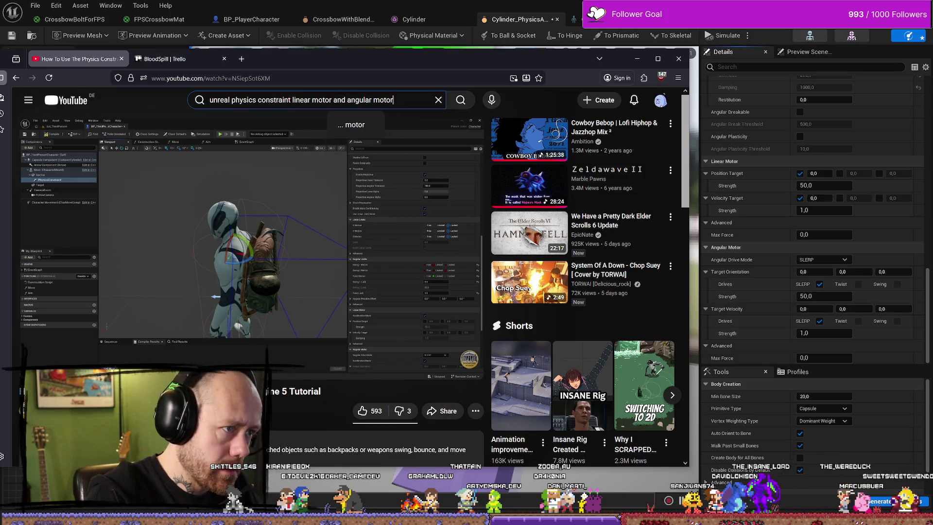
text( explaint)
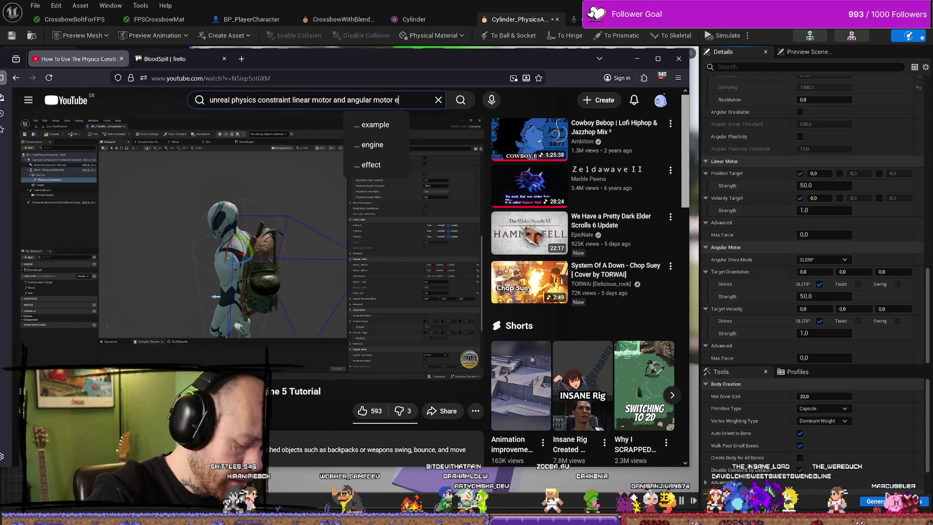
key(Return)
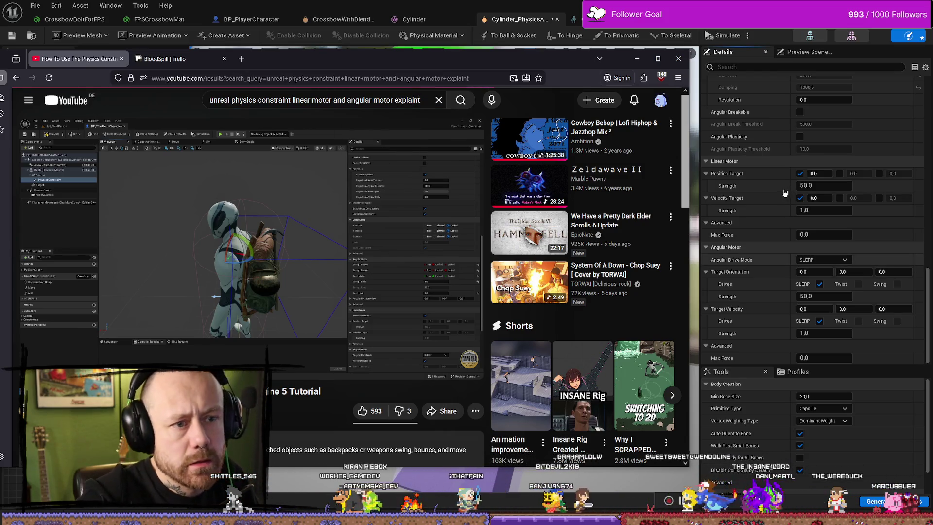
Step: In Unreal, untick the linear motor's Position and Velocity Targets and collapse Linear Motor
scroll(767, 183, up, 6)
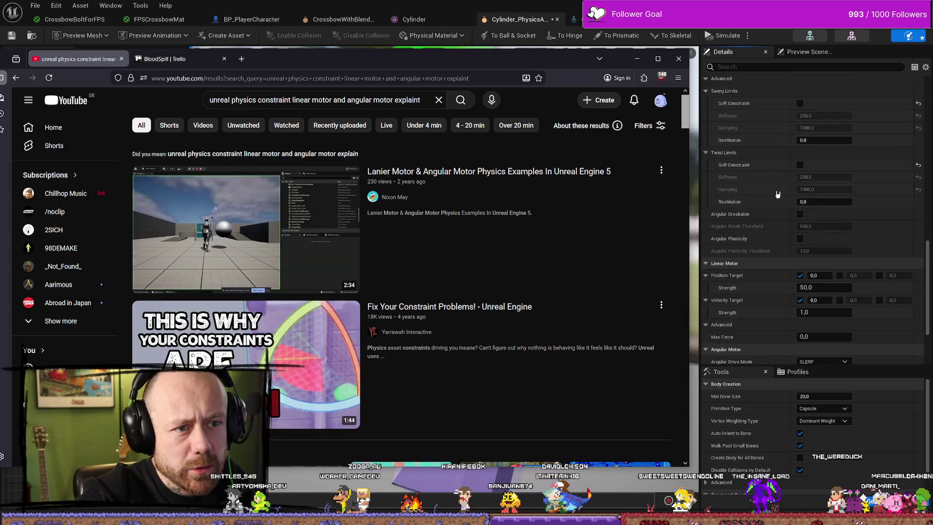
click(637, 58)
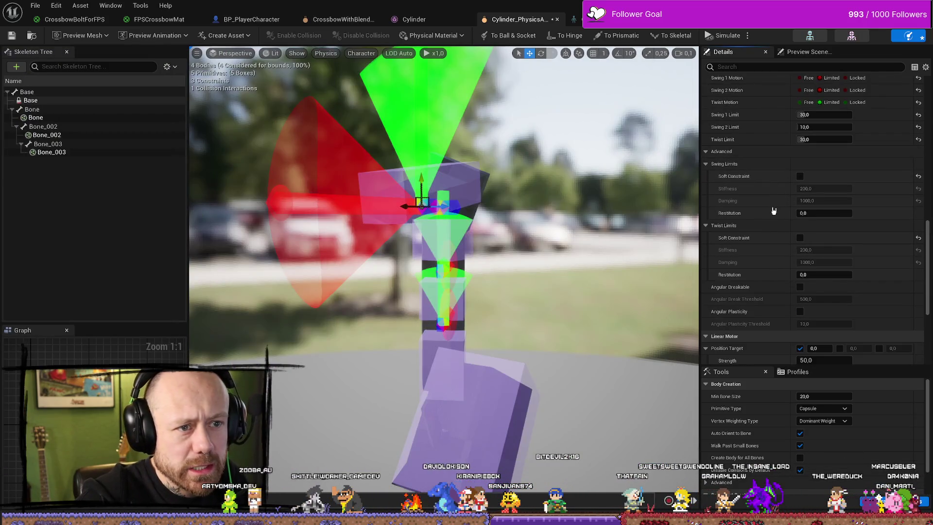
scroll(742, 170, up, 2)
scroll(743, 175, up, 8)
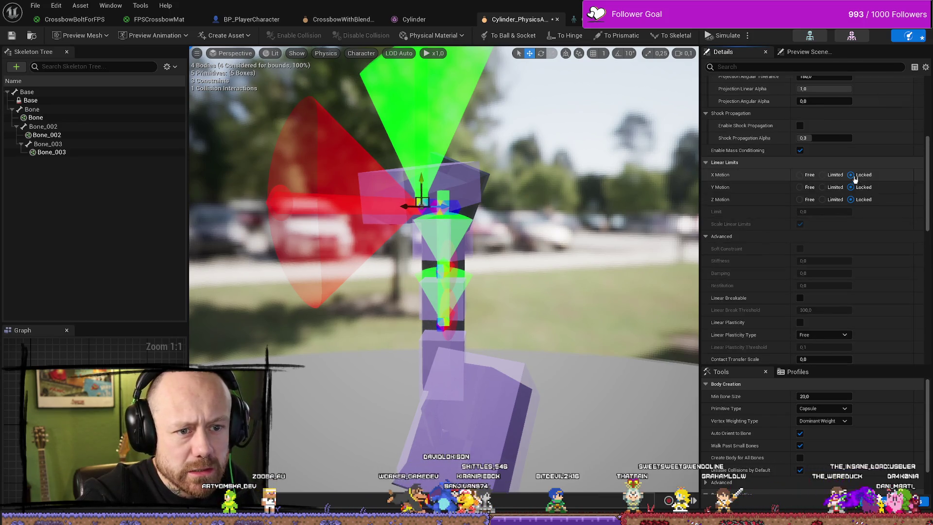
scroll(842, 185, down, 13)
scroll(842, 185, down, 3)
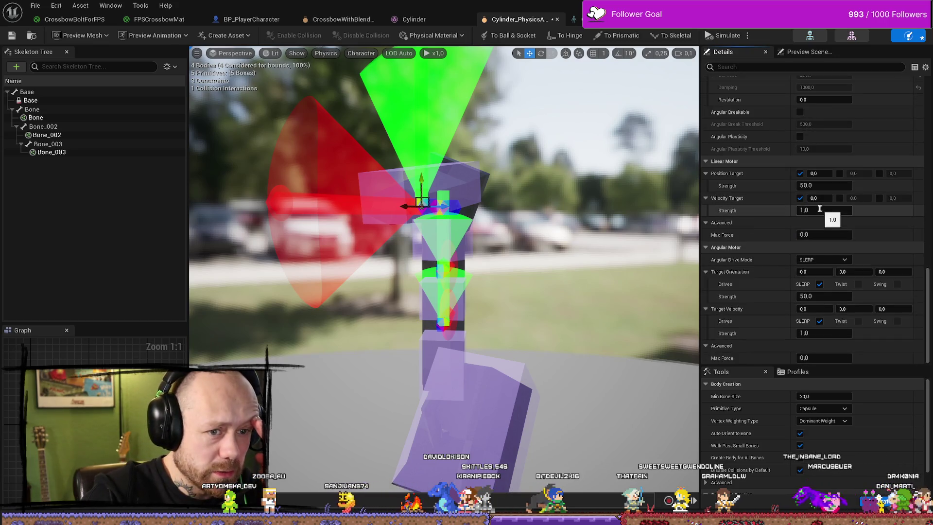
click(800, 173)
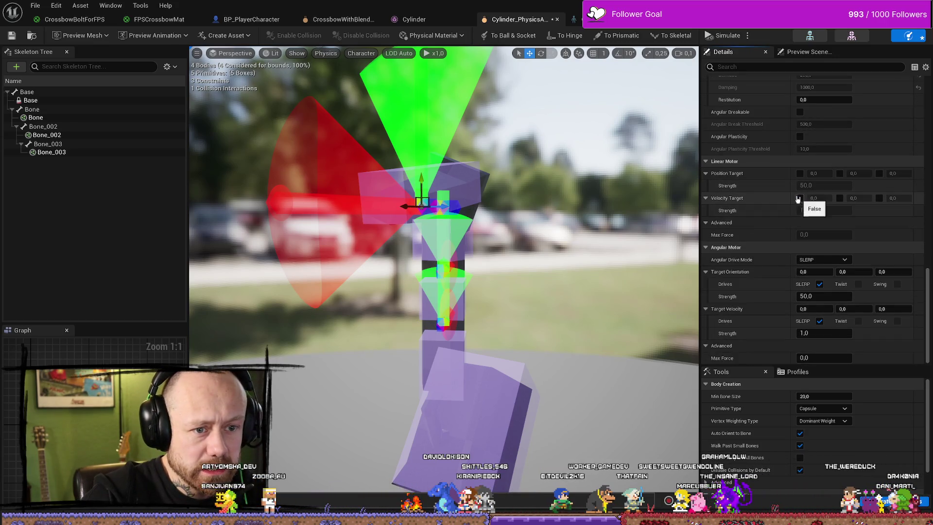
click(800, 198)
click(721, 161)
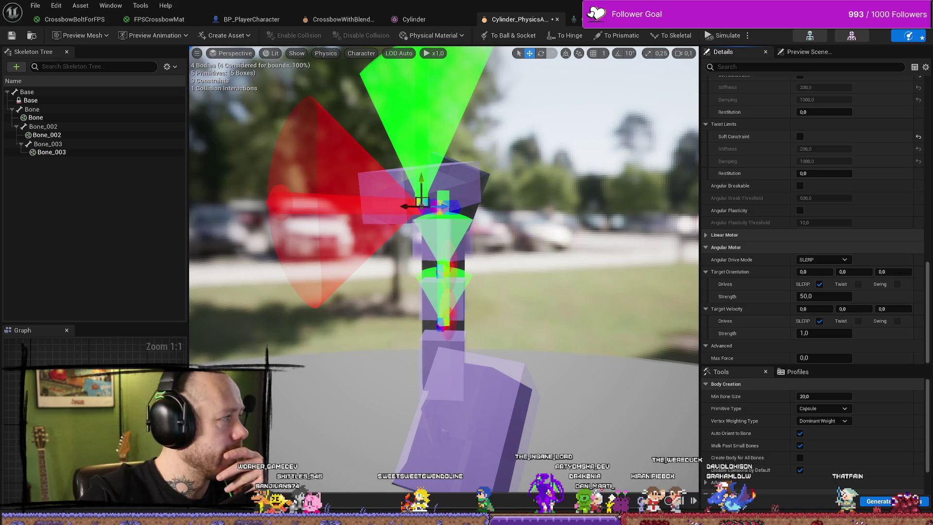
key(alt+Tab)
scroll(607, 243, down, 2)
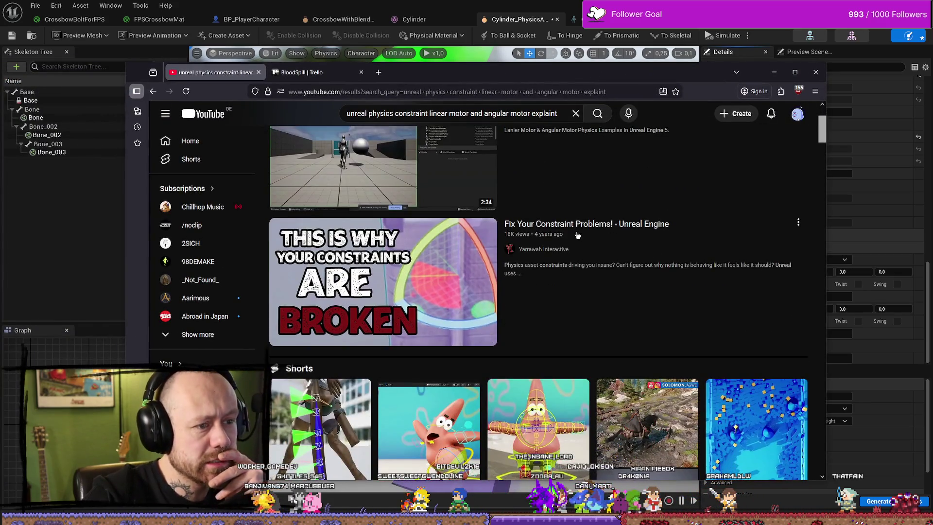
click(577, 235)
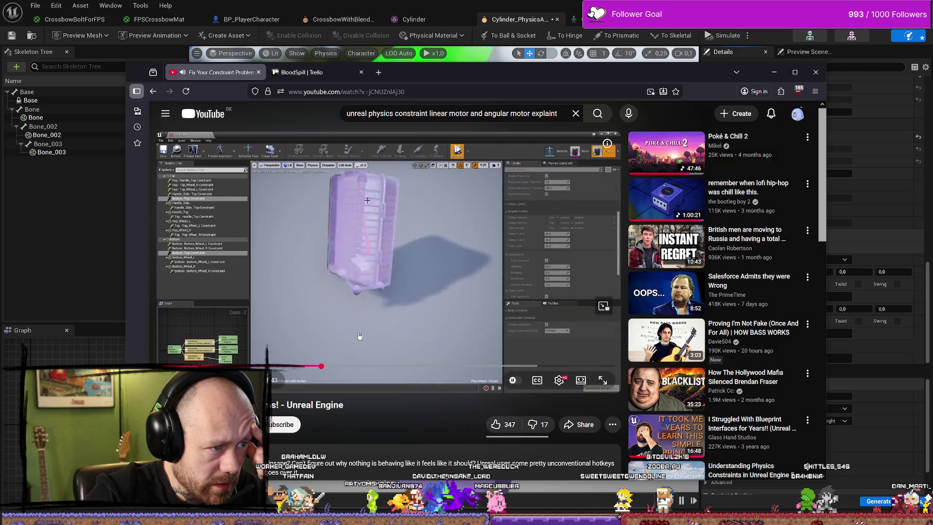
click(388, 365)
click(521, 365)
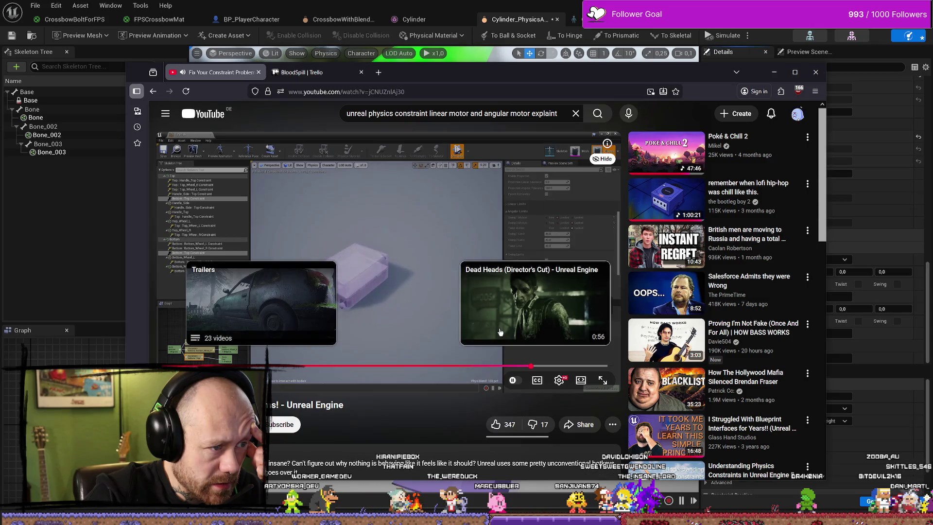
key(alt+Left)
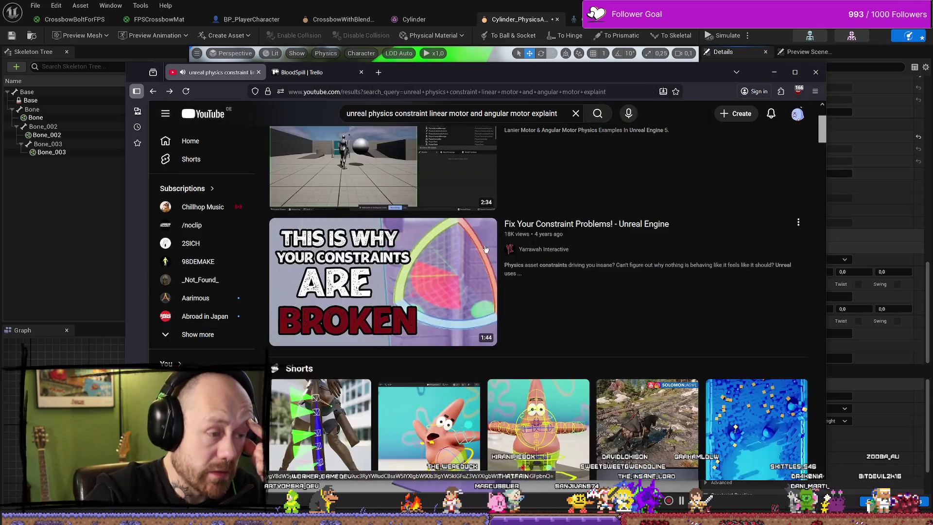
scroll(666, 303, down, 10)
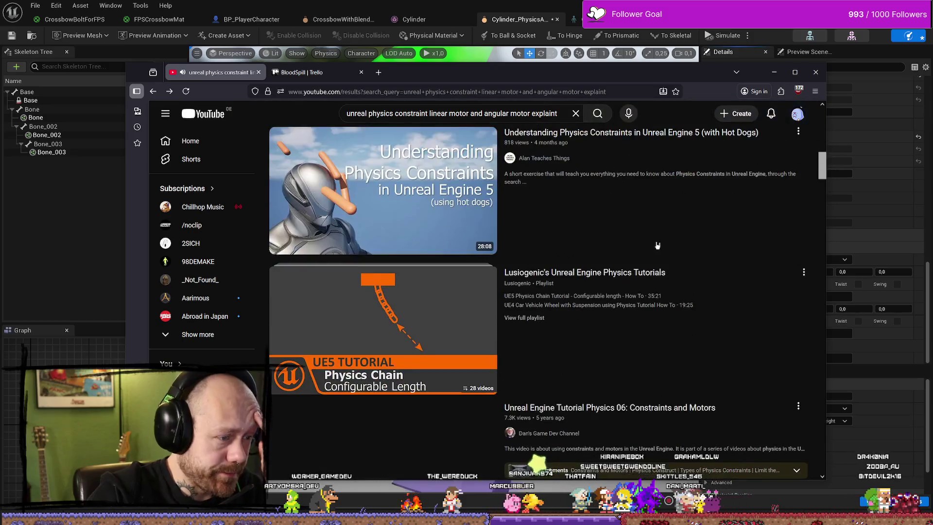
scroll(685, 216, down, 6)
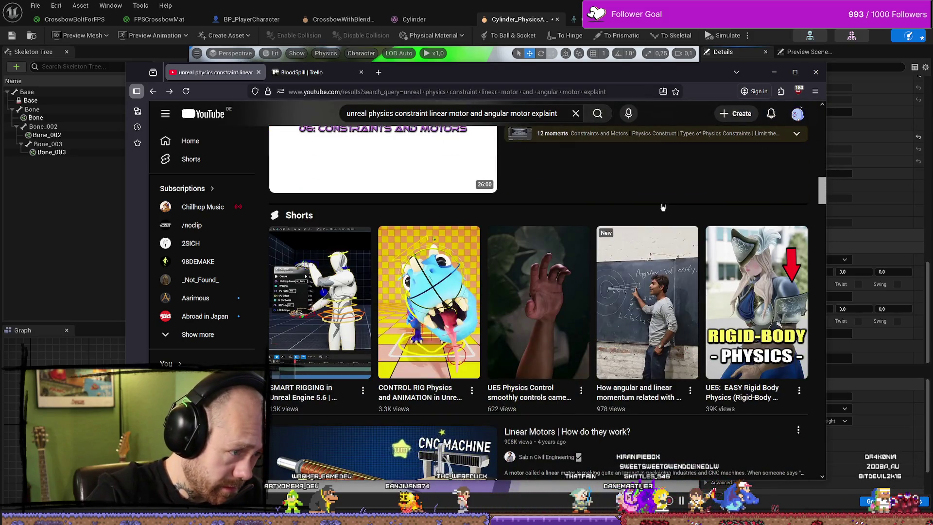
scroll(662, 207, down, 10)
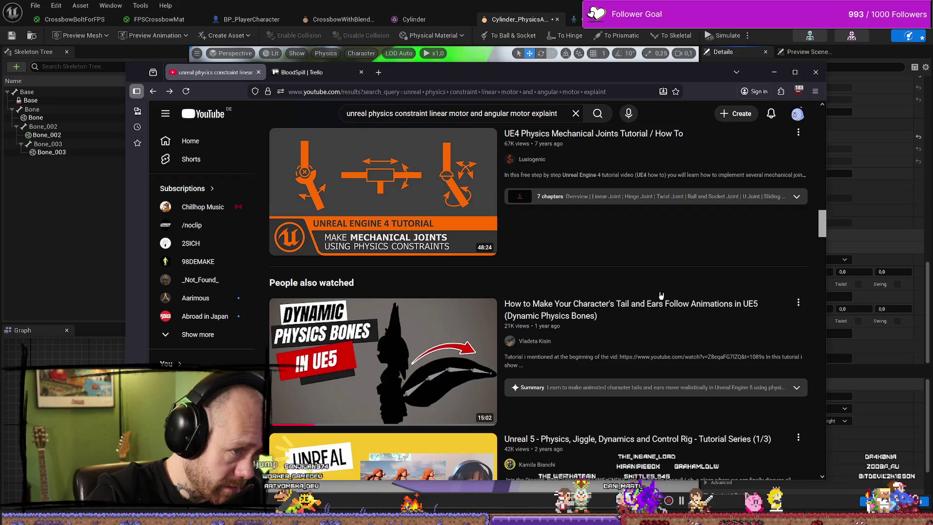
scroll(661, 295, up, 2)
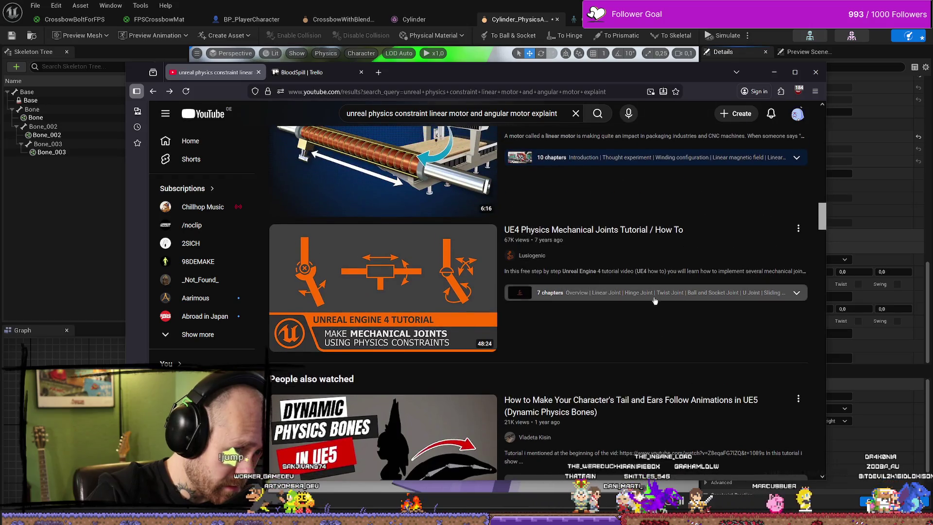
Step: Open the UE4 Physics Mechanical Joints Tutorial and seek to the Hinge Joint chapter
click(661, 233)
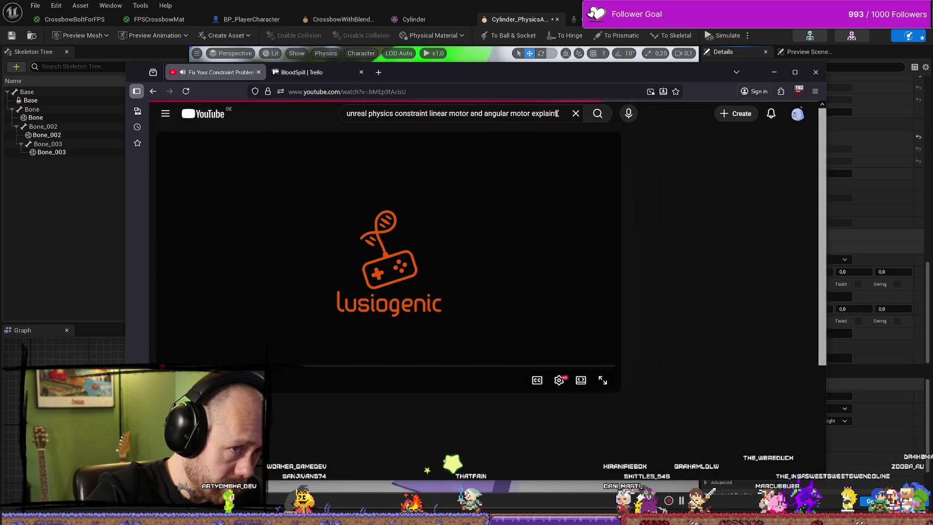
drag(557, 114, 322, 114)
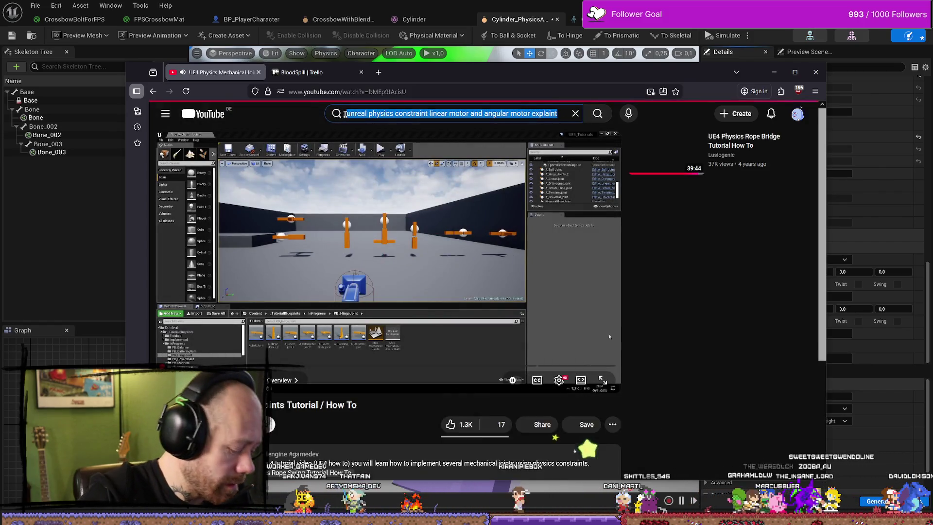
click(602, 380)
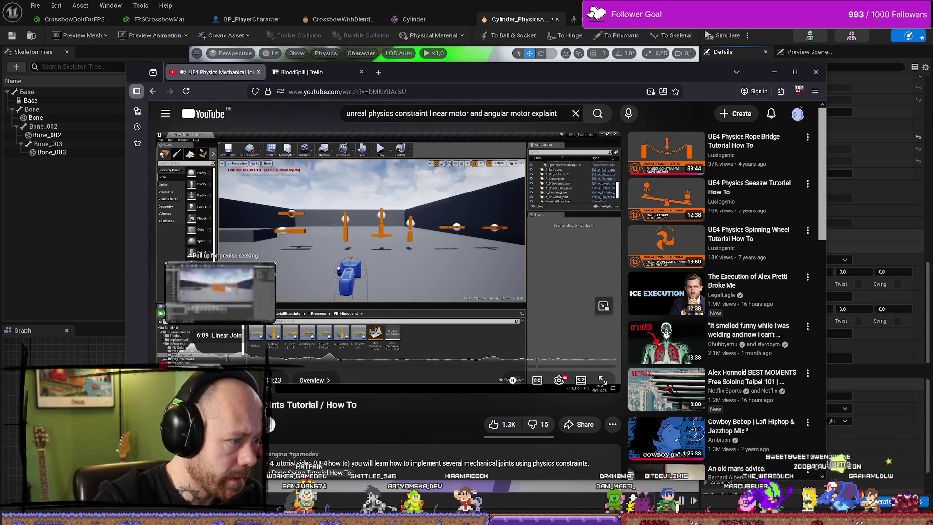
click(253, 364)
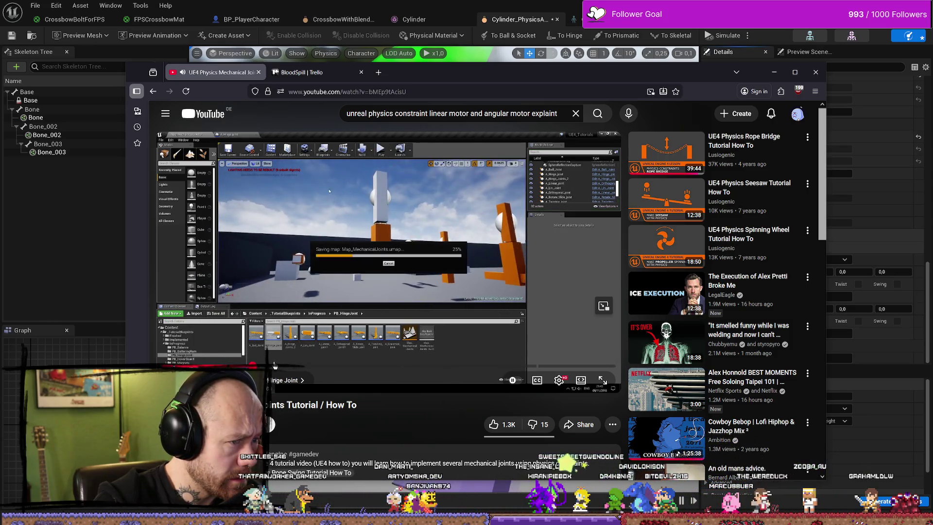
drag(282, 365, 285, 372)
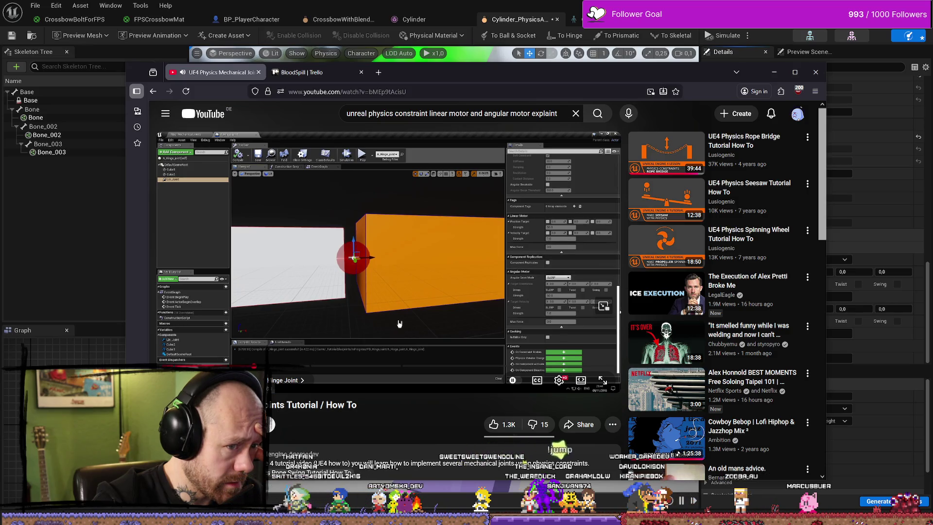
Step: Watch the tutorial full screen at double speed up to the swing-limit stiffness demo
click(603, 380)
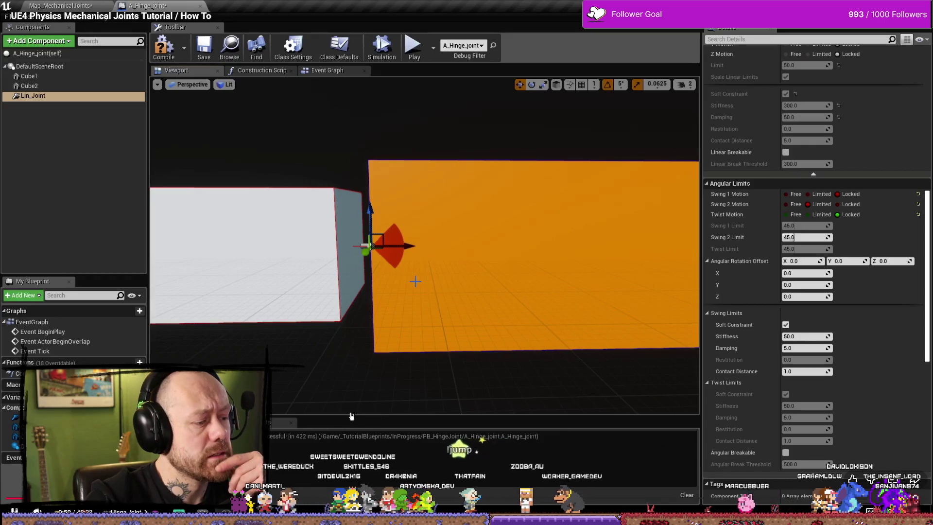
key(space)
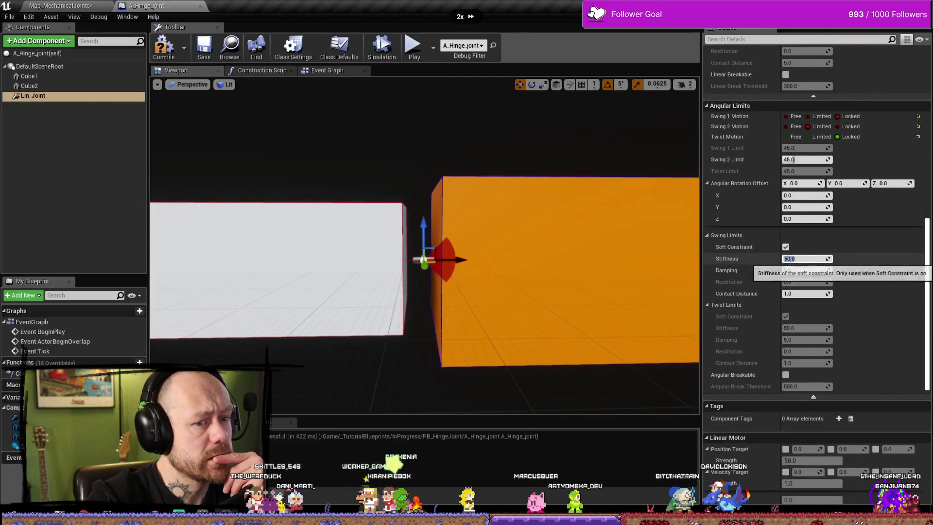
click(806, 258)
text(100)
key(Return)
drag(645, 202, 401, 218)
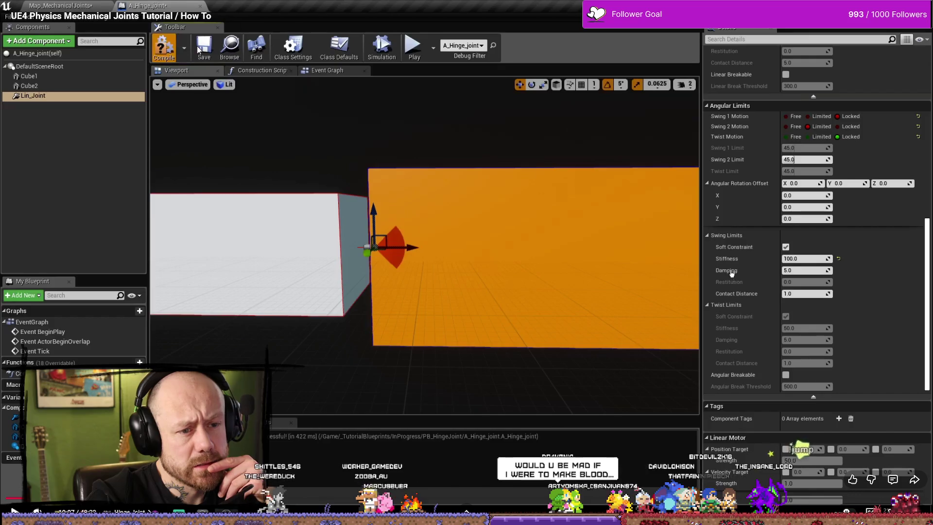
click(197, 45)
key(alt+p)
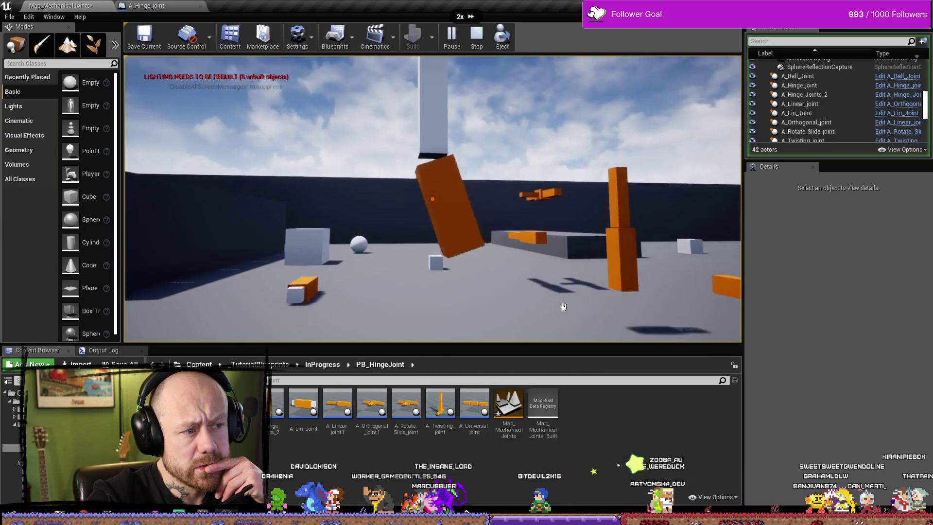
Step: Keep fast-forwarding the full-screen tutorial at double speed
key(Escape)
click(417, 148)
key(f)
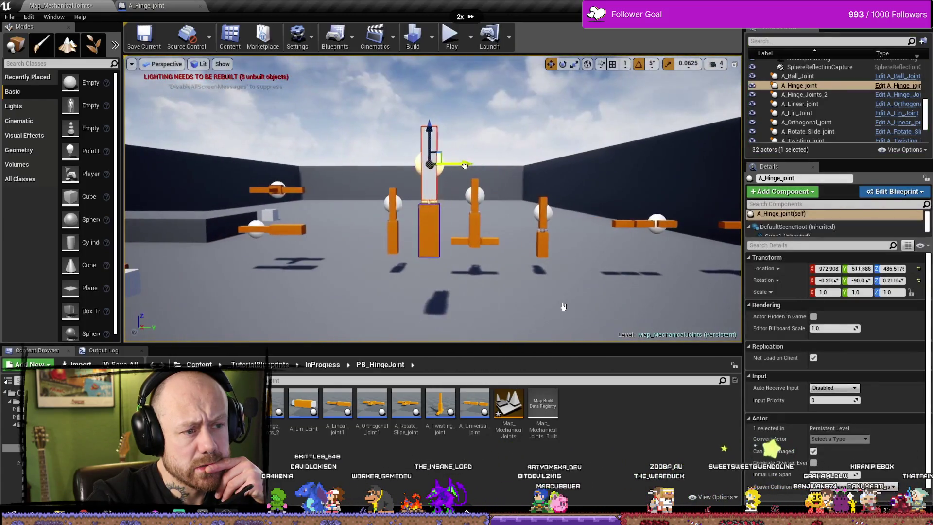
key(ctrl+s)
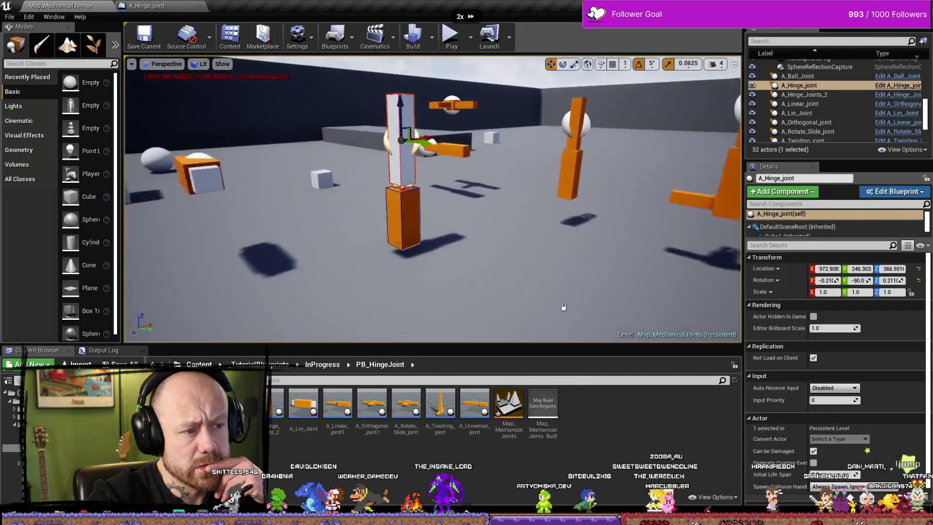
click(146, 5)
click(284, 218)
scroll(918, 253, up, 10)
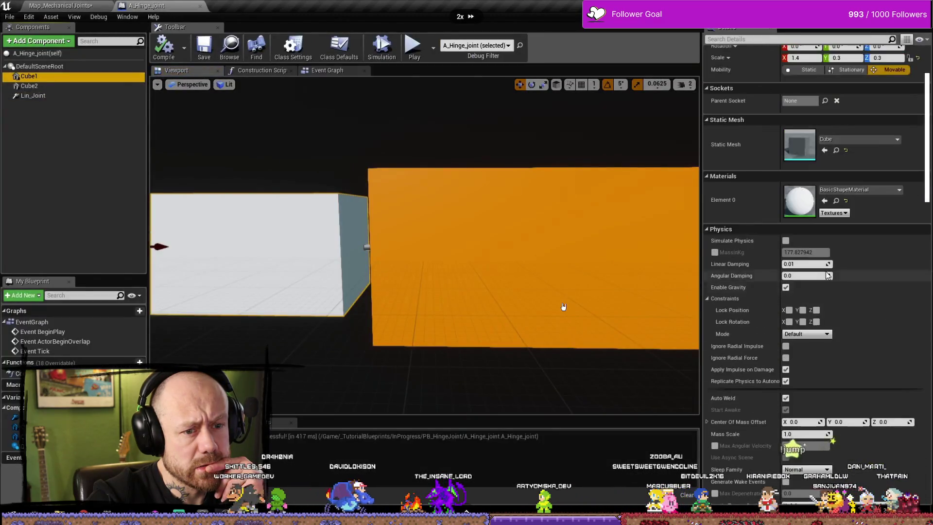
click(785, 240)
key(alt+p)
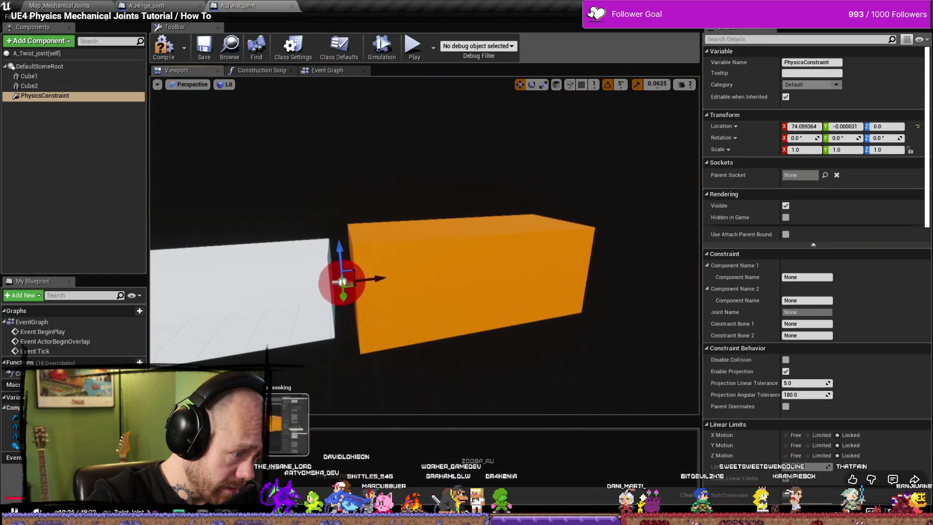
Step: Scrub the tutorial past 15:41 and 40:51, jump to 46:39, and pause
drag(214, 499, 325, 499)
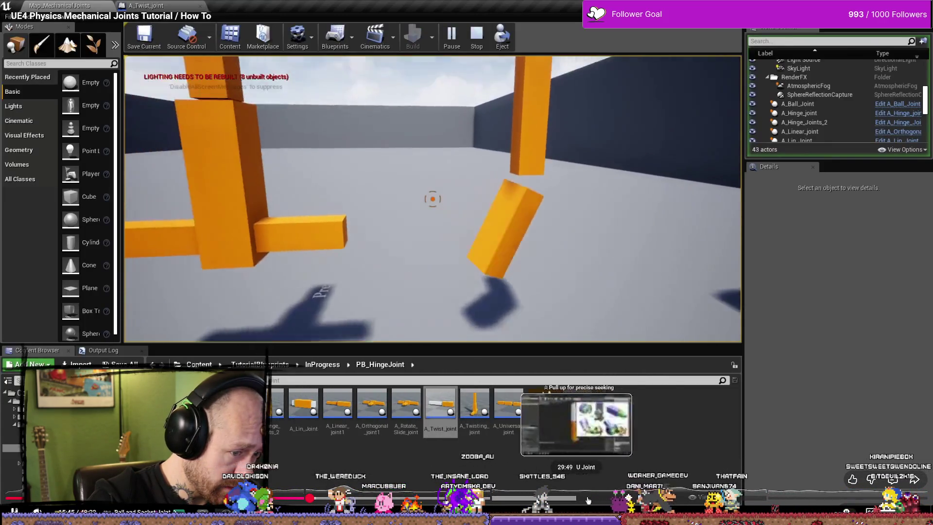
drag(587, 500, 878, 500)
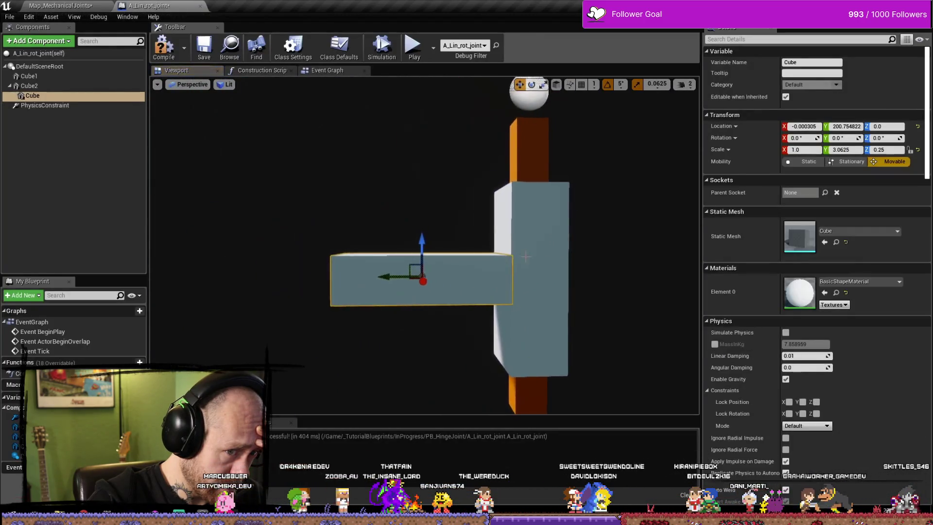
click(545, 257)
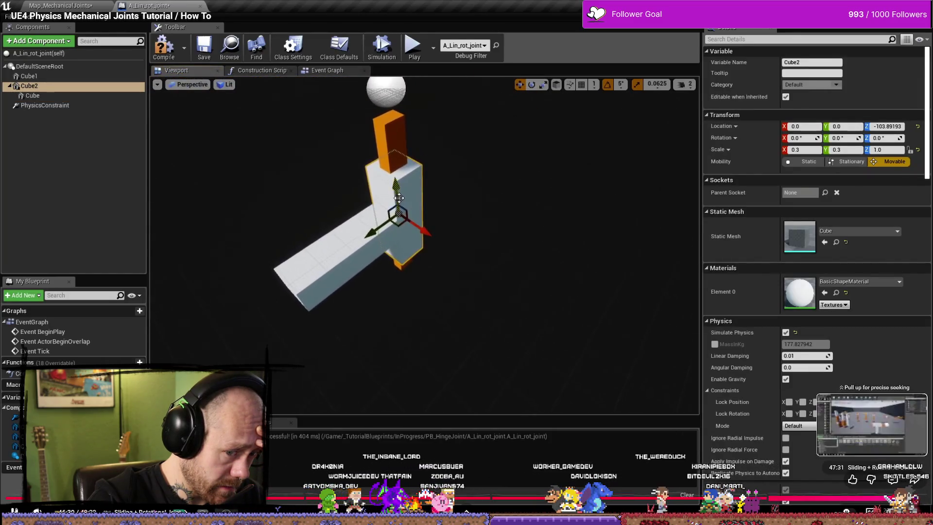
click(881, 498)
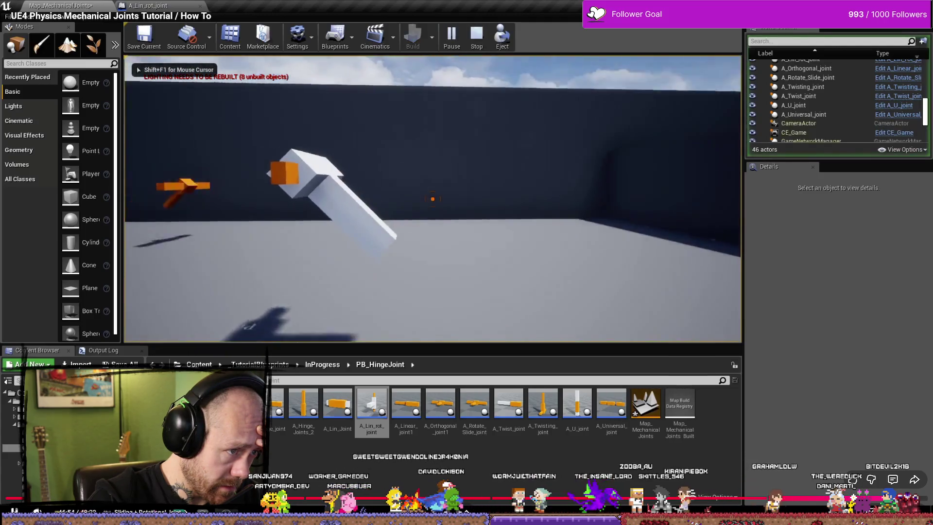
click(808, 371)
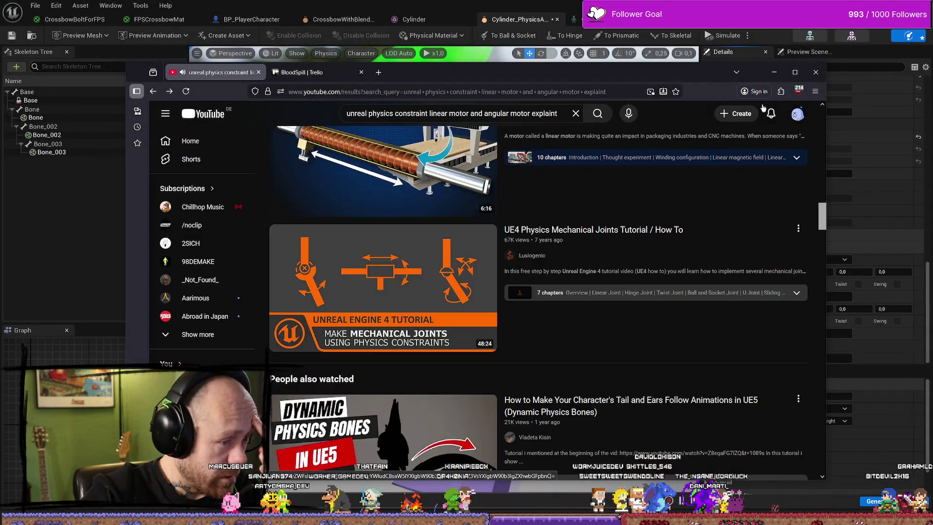
Step: Maximize the browser and scroll to the Physics Constraint Component and Physics Constraint Actors videos
scroll(511, 265, down, 5)
scroll(515, 277, up, 6)
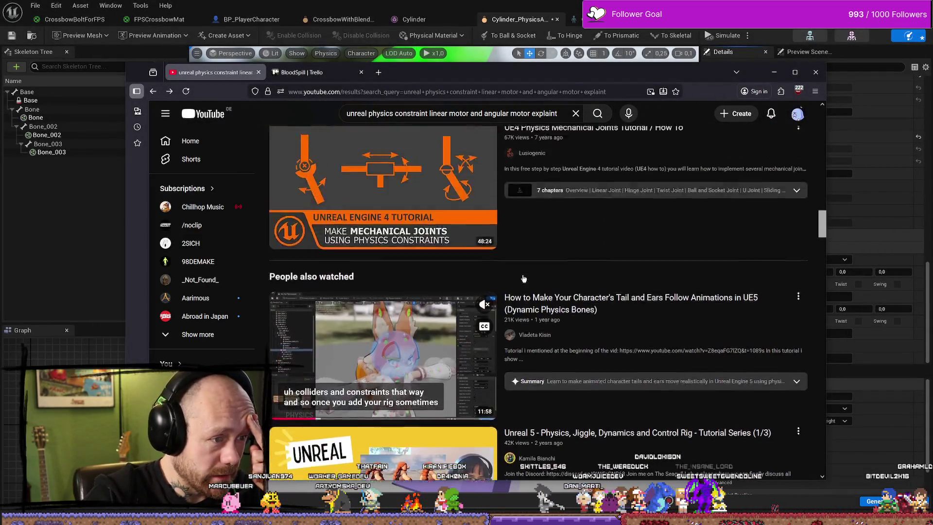
scroll(518, 290, up, 4)
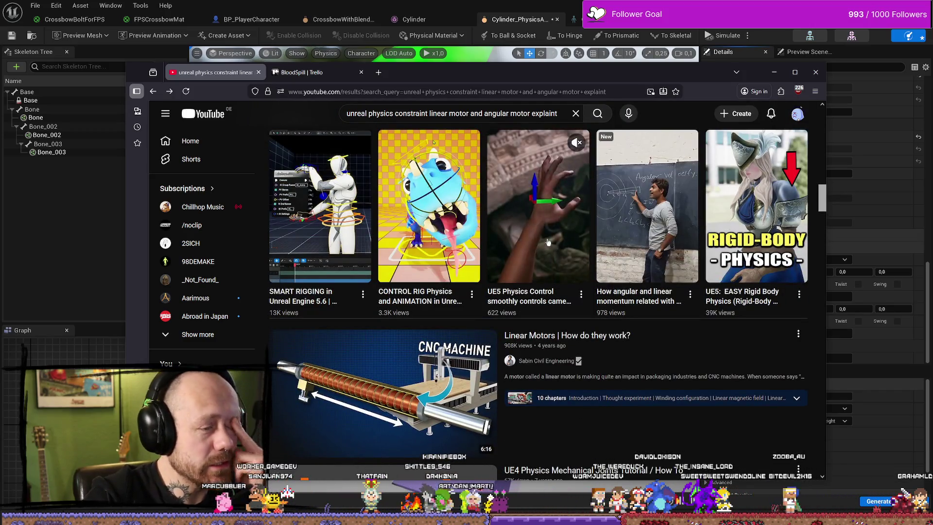
scroll(539, 252, up, 3)
scroll(542, 250, down, 3)
scroll(582, 262, down, 3)
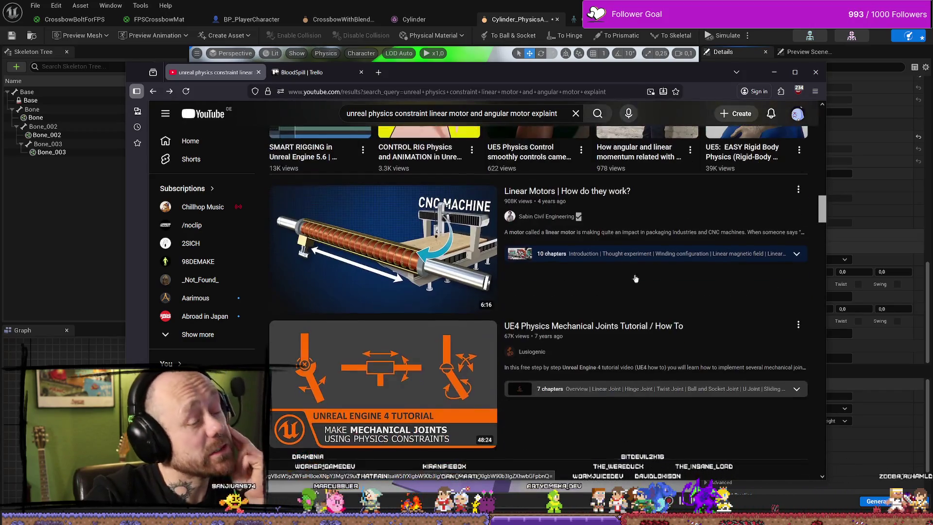
click(794, 73)
scroll(558, 194, down, 10)
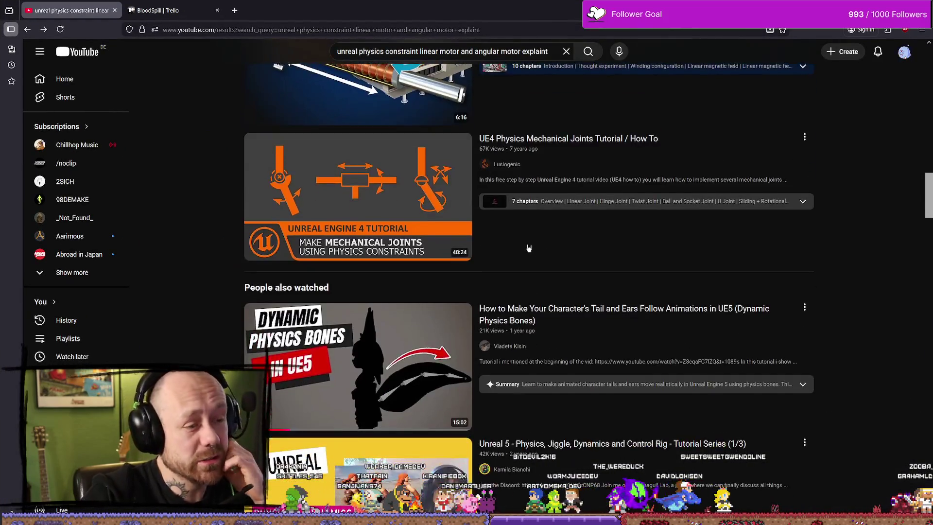
scroll(557, 194, down, 7)
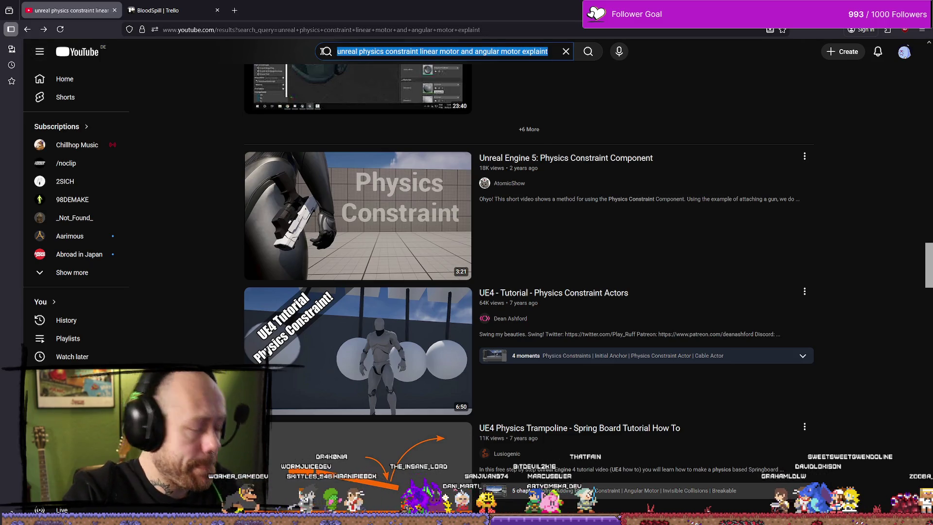
Step: Open Google in a new Firefox tab and decline the page-translation offer
key(ctrl+t)
text(google.com/)
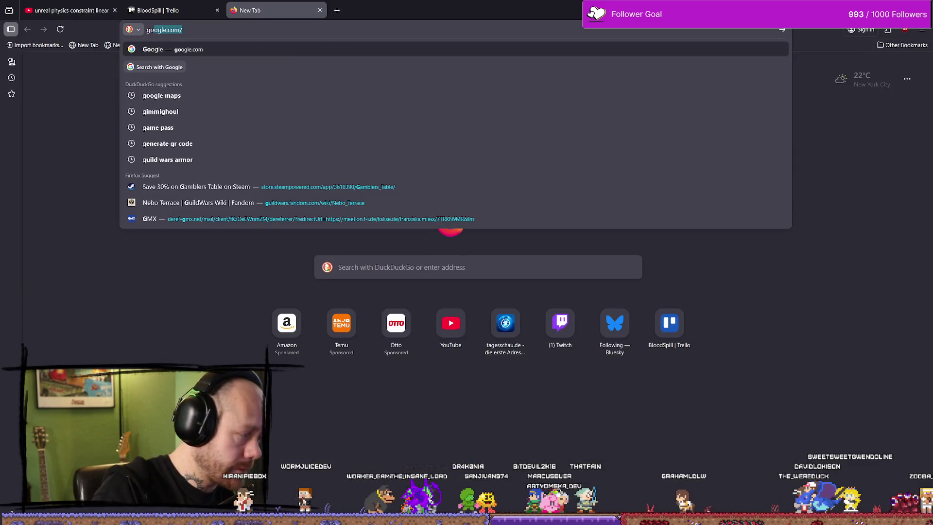
key(Return)
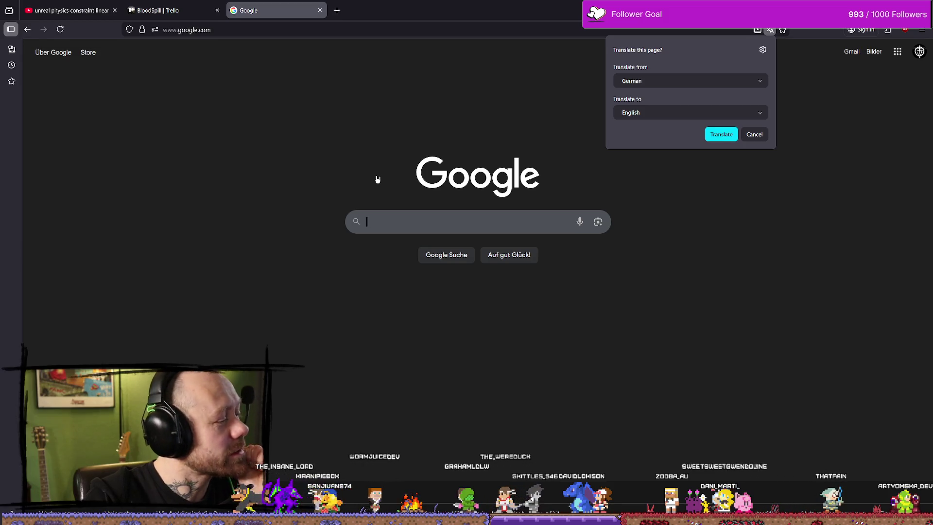
click(753, 134)
Step: Return to the address bar, type 'wett', then erase it, leaving the bar empty
click(305, 31)
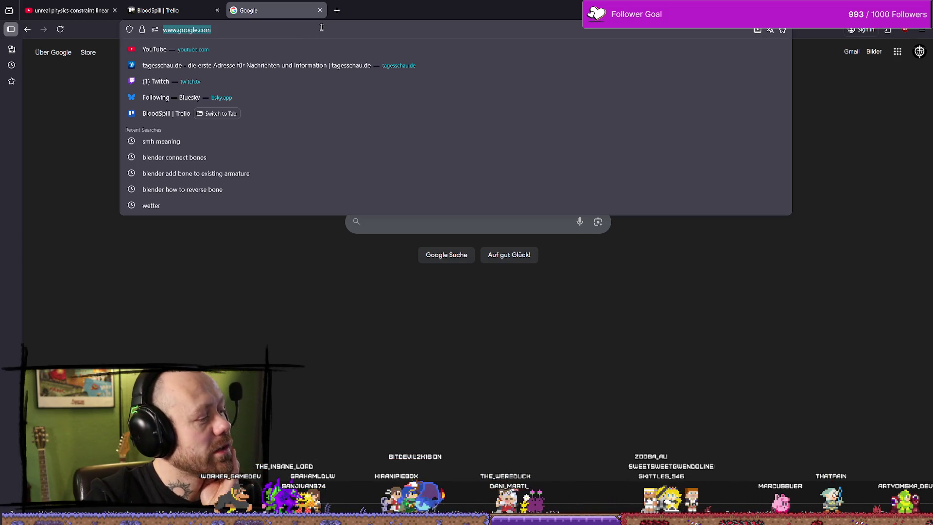
click(310, 321)
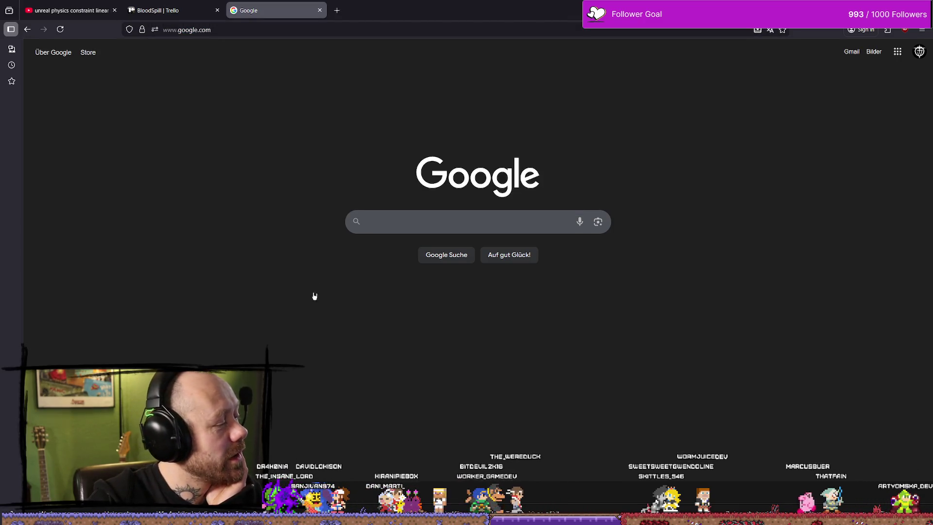
click(248, 30)
click(309, 262)
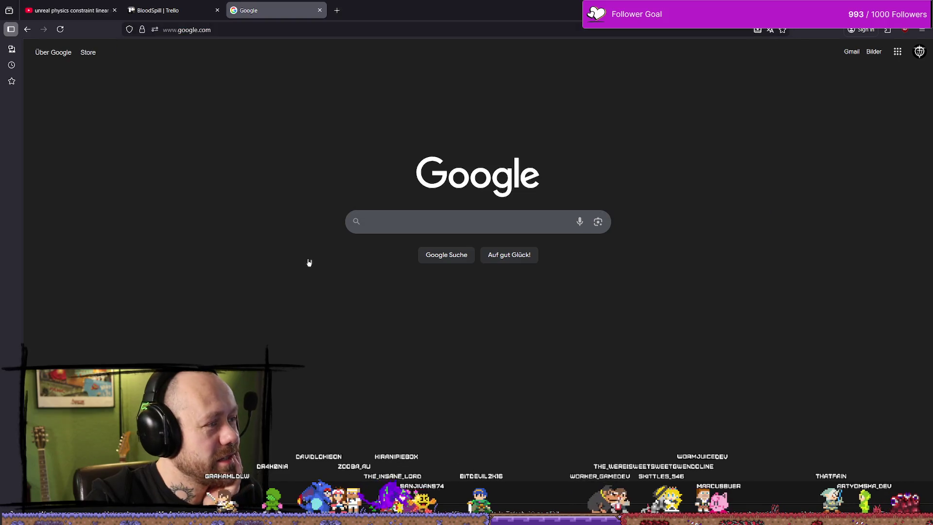
click(308, 29)
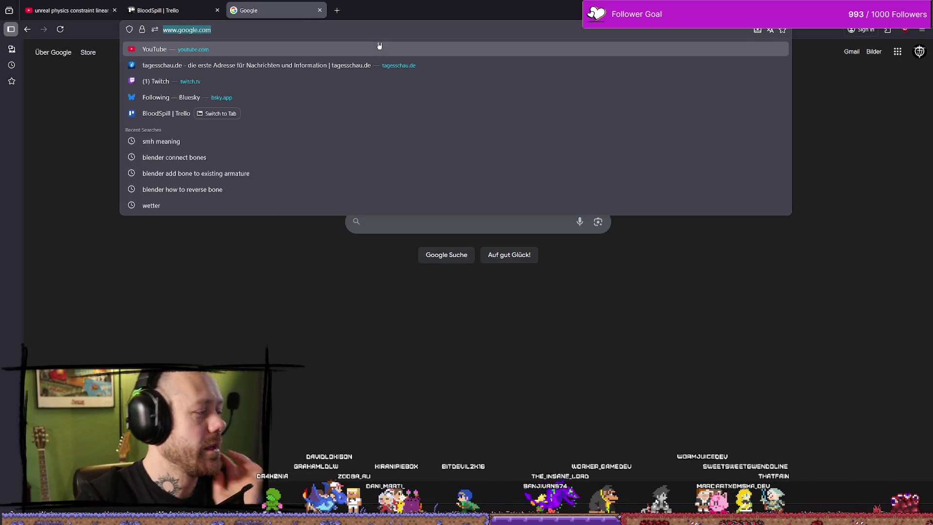
text(wett)
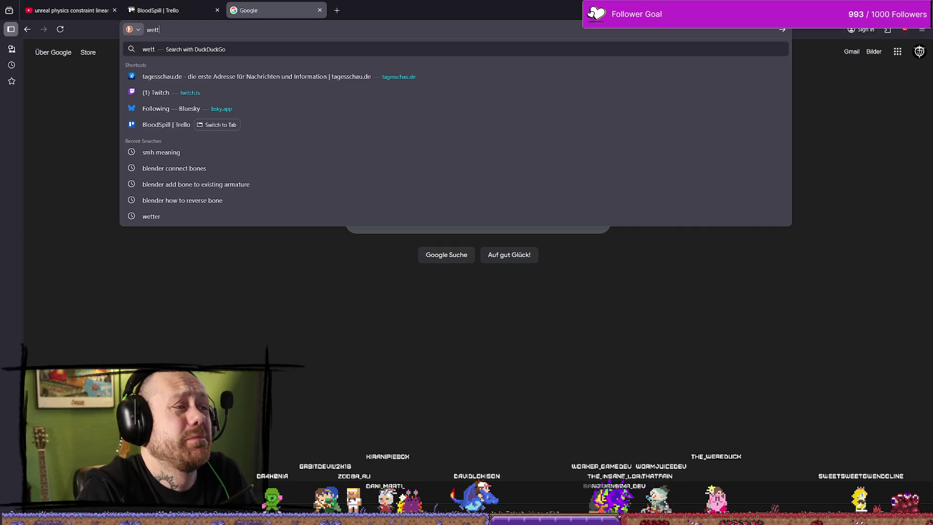
key(BackSpace)
key(BackSpace)
key(BackSpace)
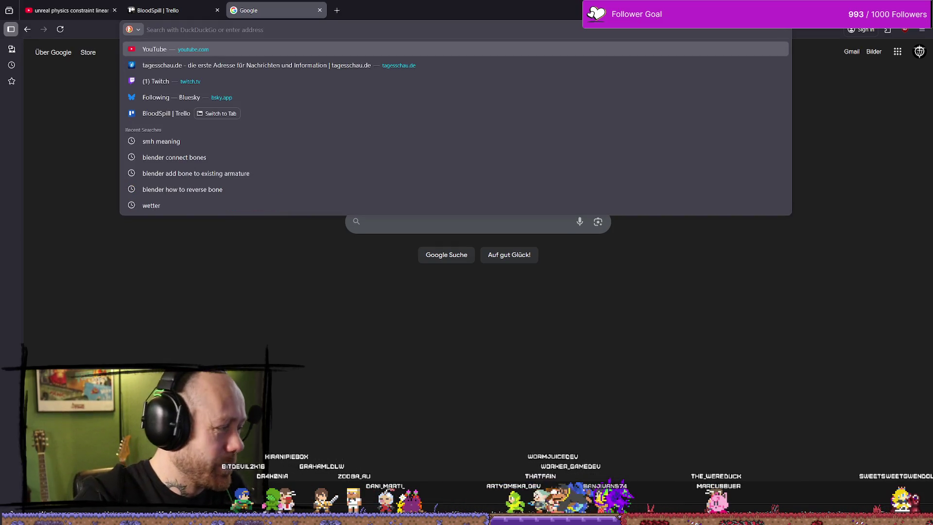
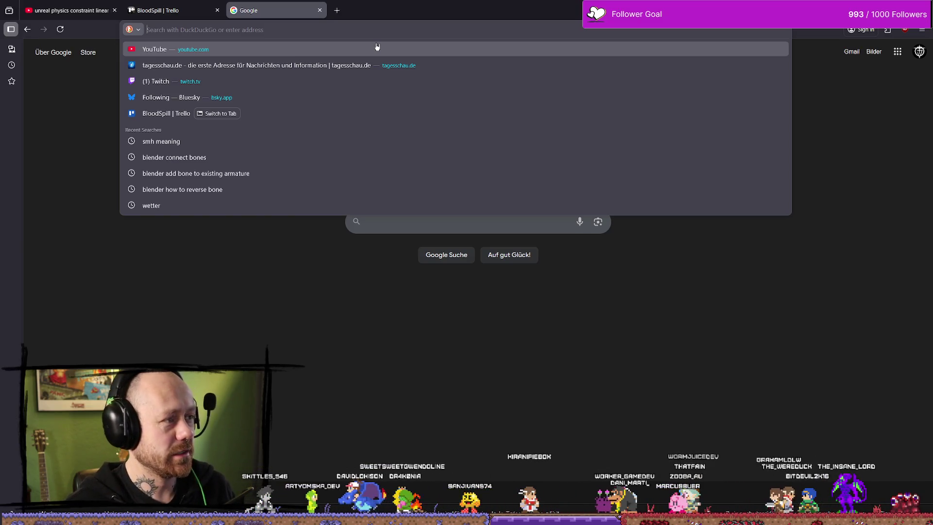
Step: Search the web for physics constraint linear and angular motors and browse the results
text(unreal physics constraint linear motor and angular motor explaint)
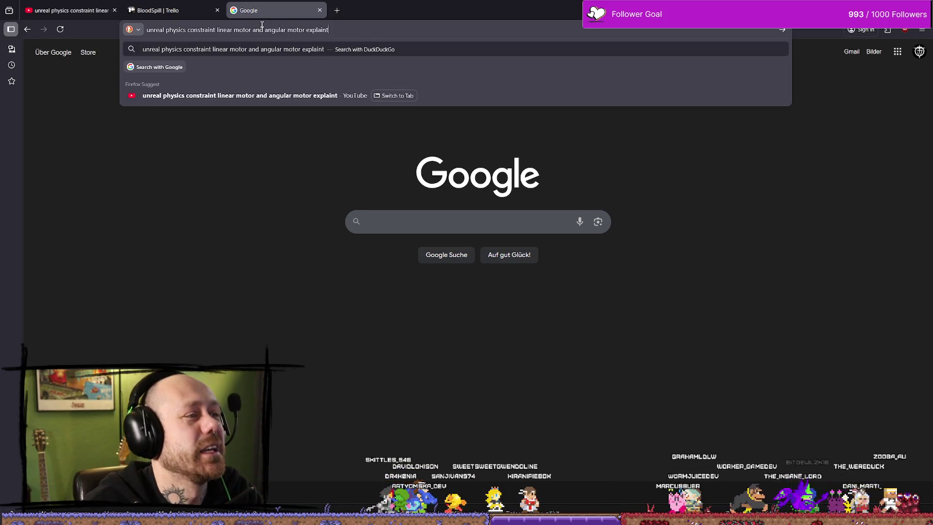
drag(263, 29, 213, 29)
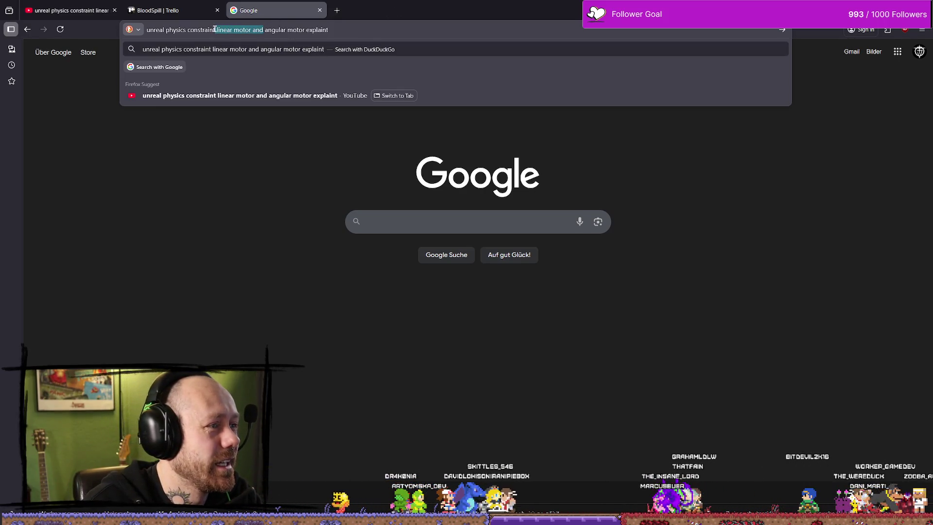
key(Return)
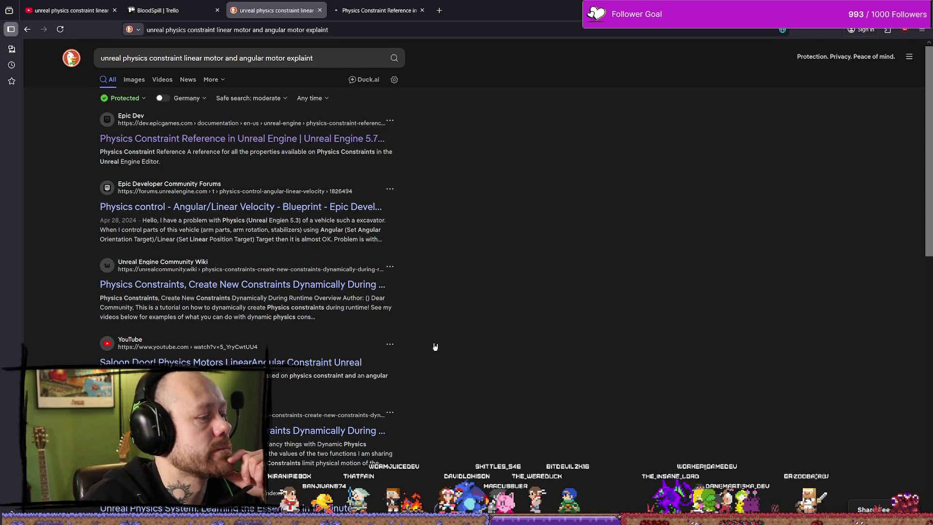
scroll(411, 275, down, 3)
scroll(405, 264, up, 5)
Step: Open the Physics Constraint Reference result and scroll past Linear and Angular Limits to Angular Motor
click(379, 10)
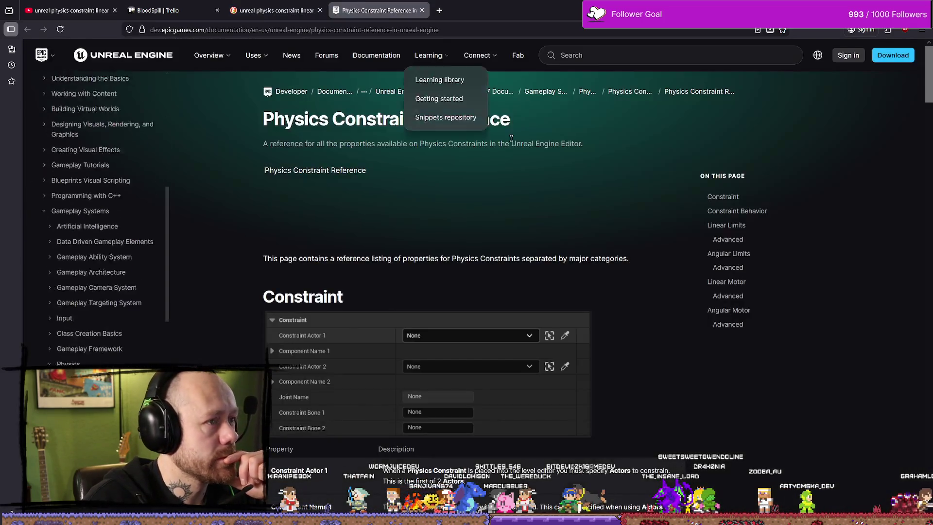
scroll(660, 290, down, 4)
scroll(661, 290, down, 8)
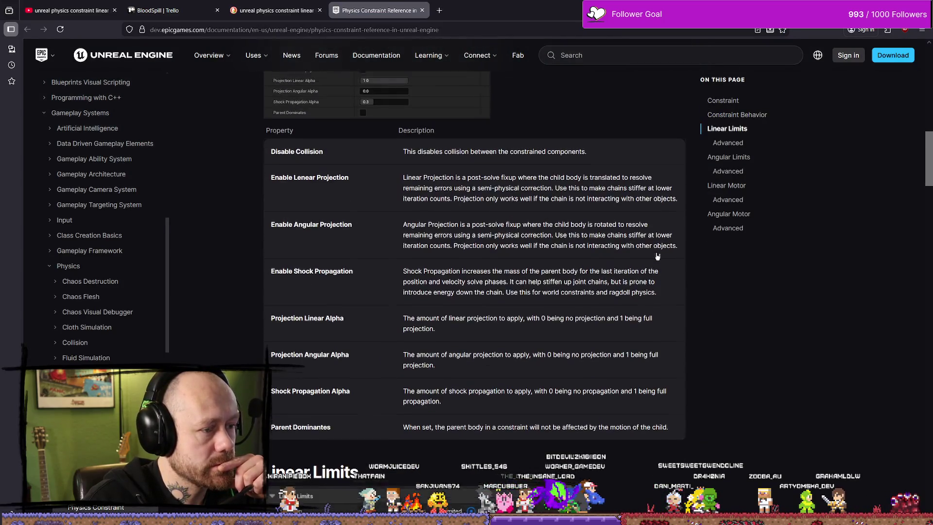
scroll(641, 257, up, 2)
scroll(635, 255, down, 10)
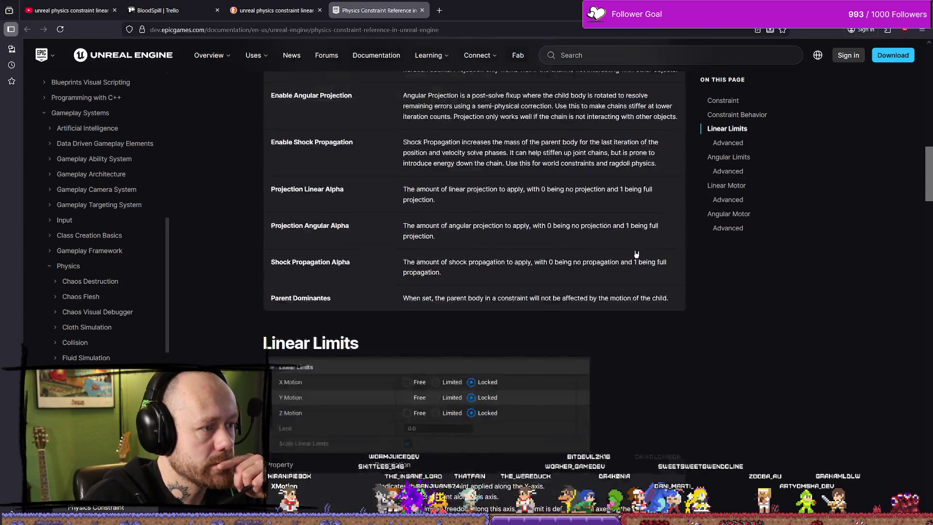
scroll(641, 253, up, 2)
scroll(641, 252, down, 2)
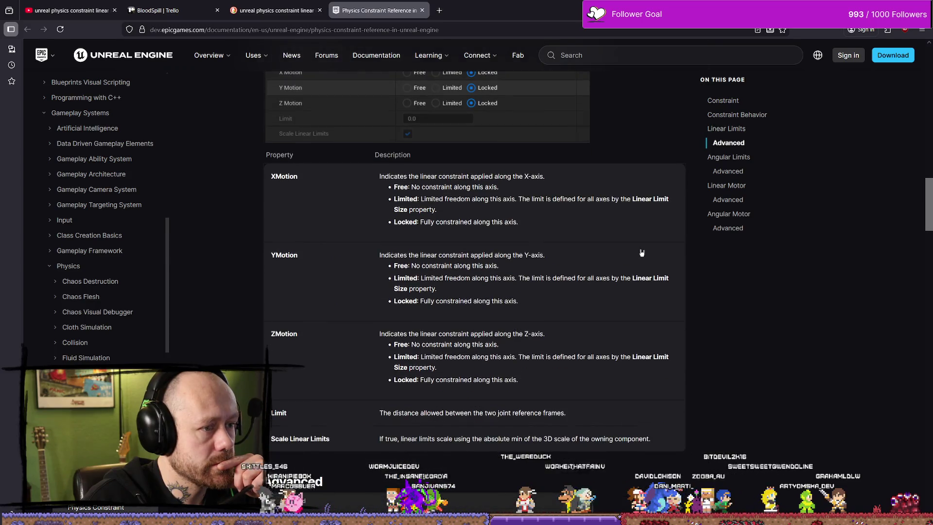
scroll(641, 254, up, 2)
scroll(640, 251, down, 10)
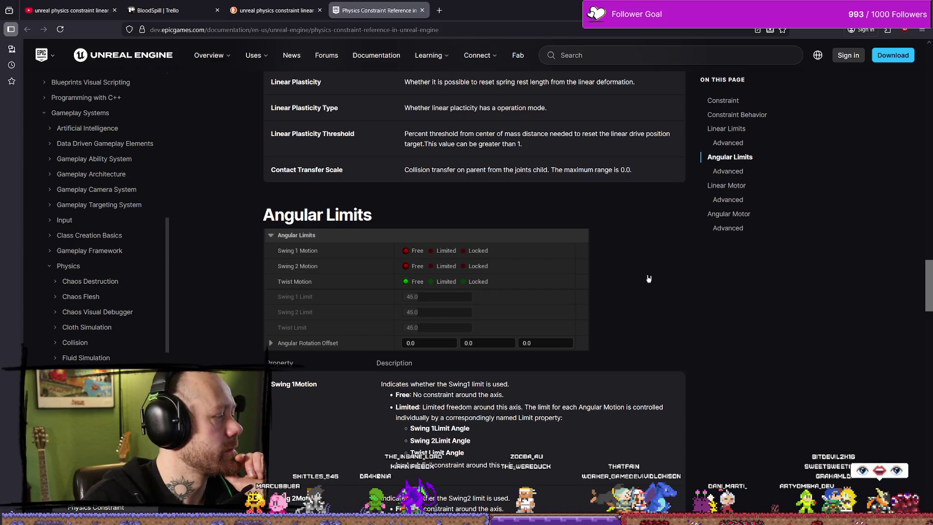
scroll(636, 258, down, 5)
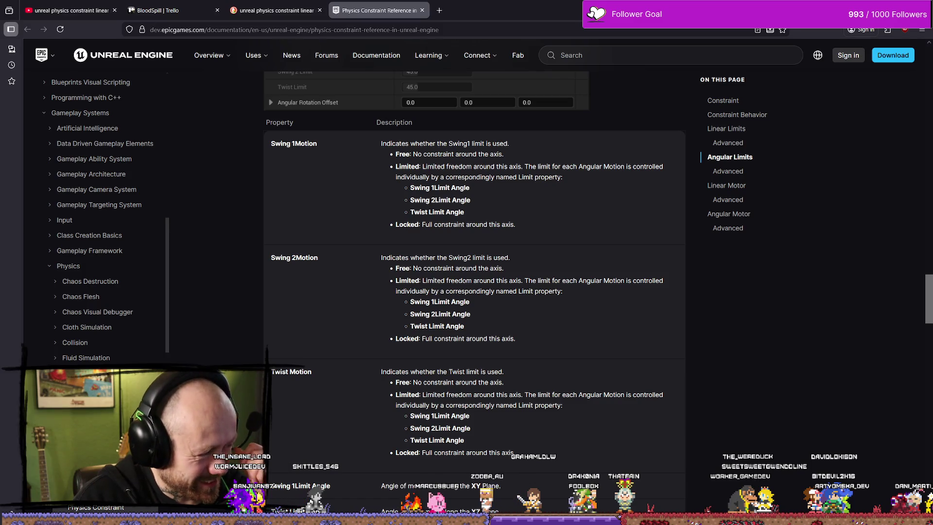
scroll(681, 284, up, 5)
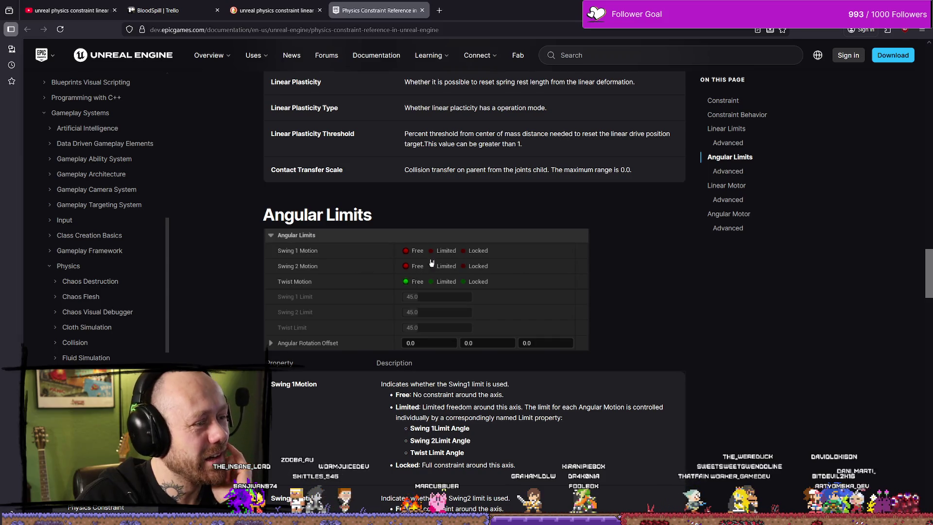
scroll(531, 257, down, 14)
scroll(531, 258, down, 20)
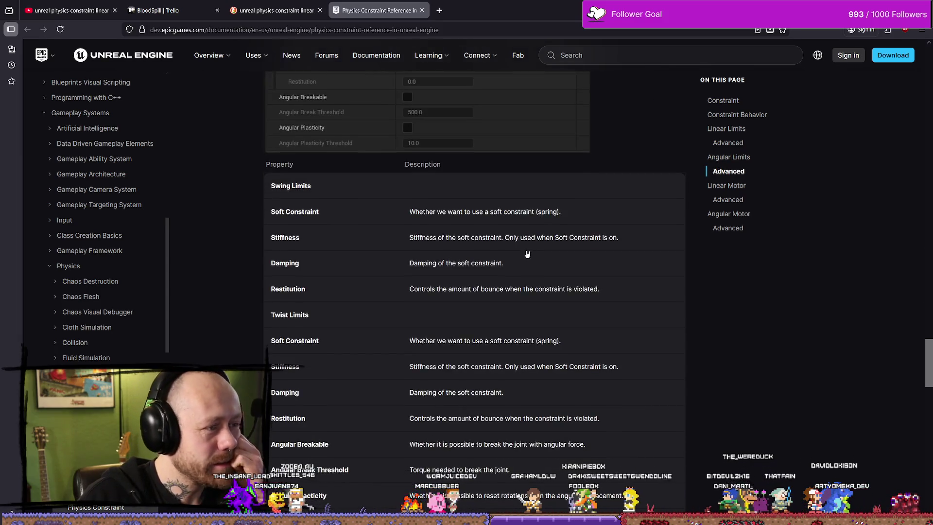
Step: Read the Angular Drive Mode and SLERP descriptions in the Angular Motor table
scroll(528, 247, down, 4)
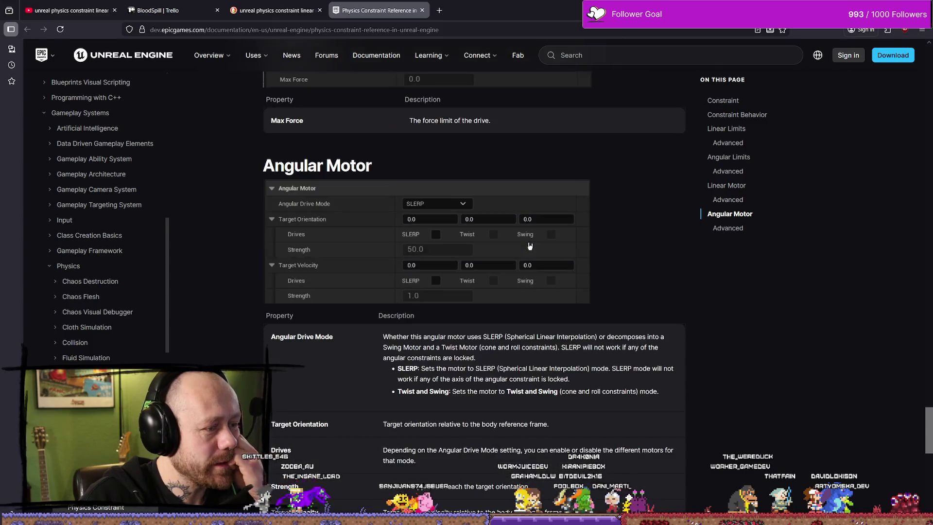
scroll(527, 247, down, 2)
scroll(527, 247, up, 2)
scroll(380, 220, down, 2)
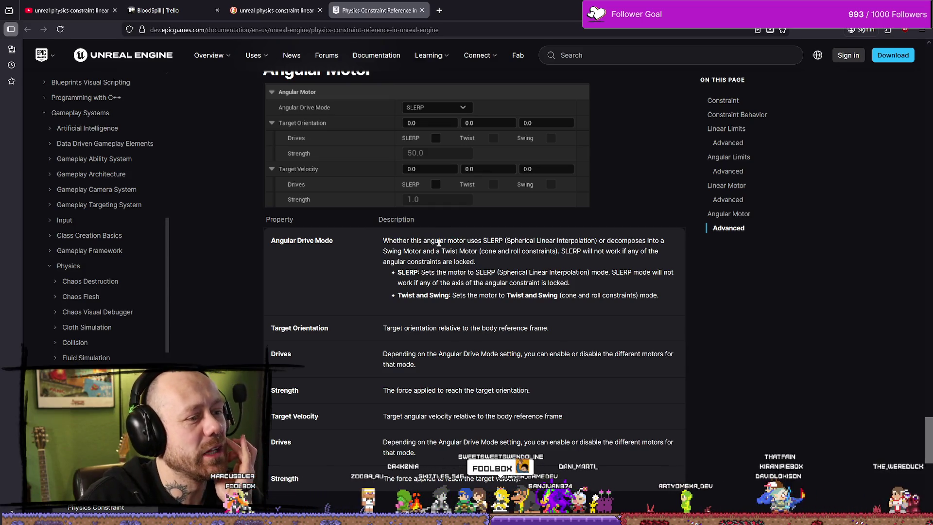
drag(519, 241, 479, 242)
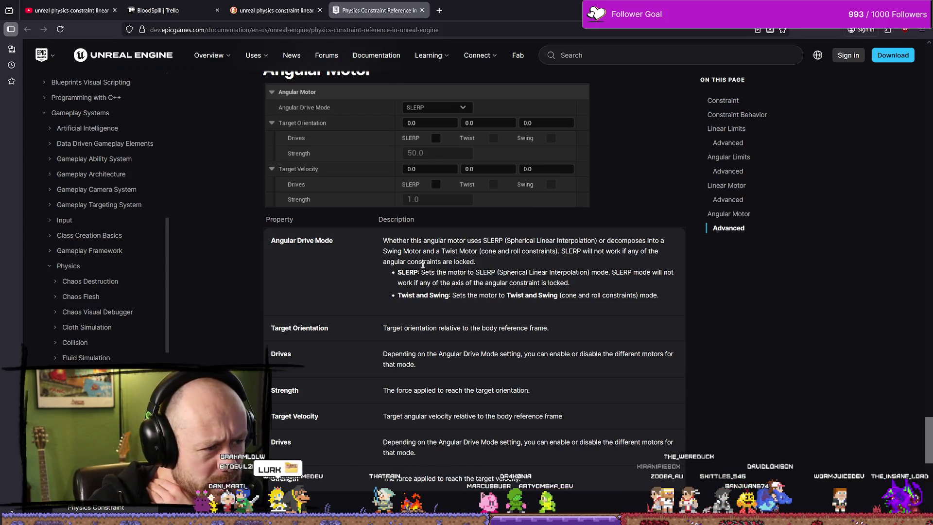
double_click(431, 262)
click(469, 270)
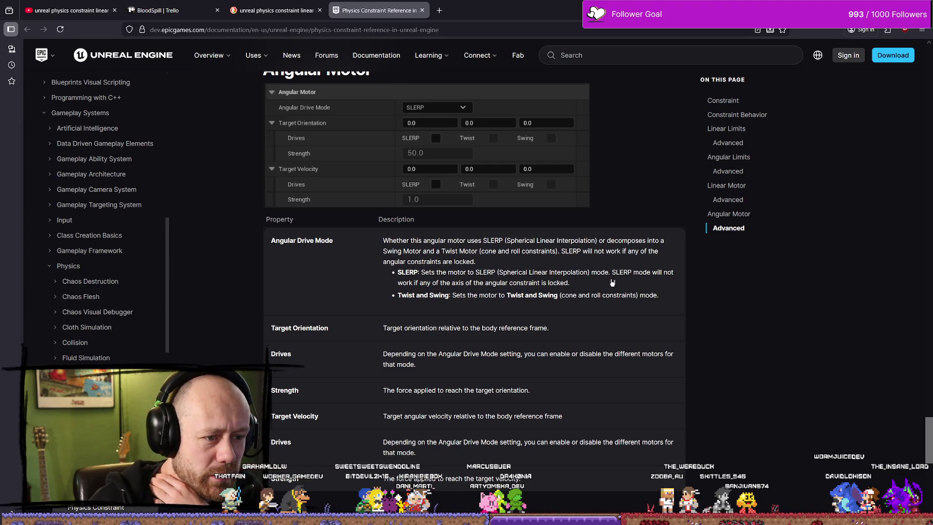
Step: Review the Target Orientation and Target Velocity strength descriptions
scroll(510, 262, down, 2)
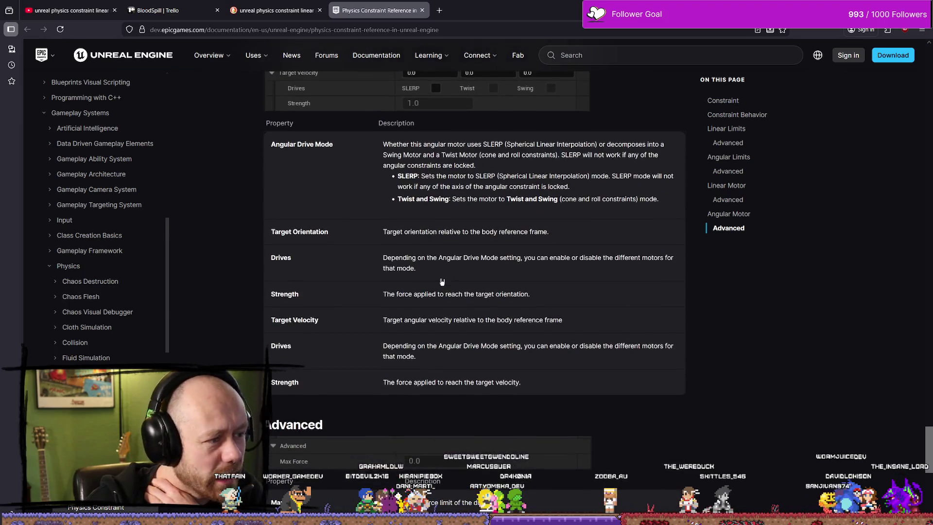
scroll(426, 240, up, 2)
scroll(573, 292, up, 1)
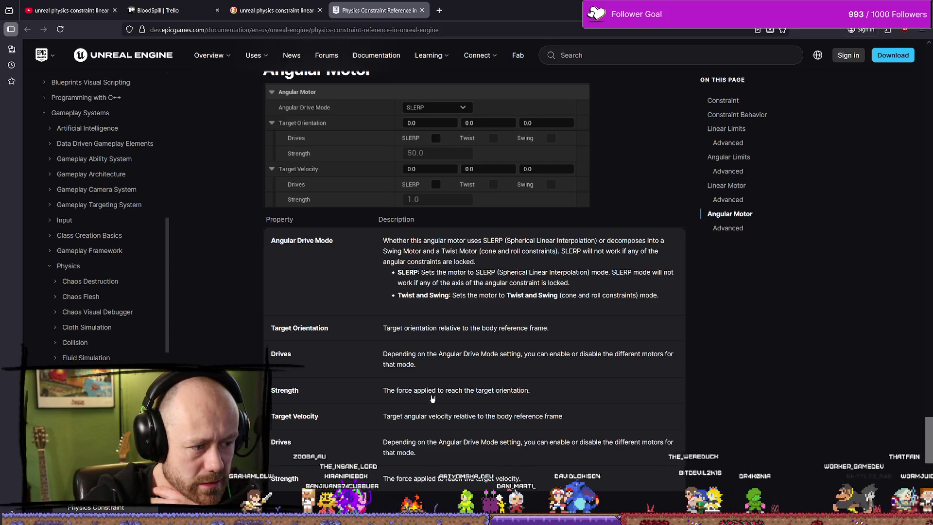
click(500, 417)
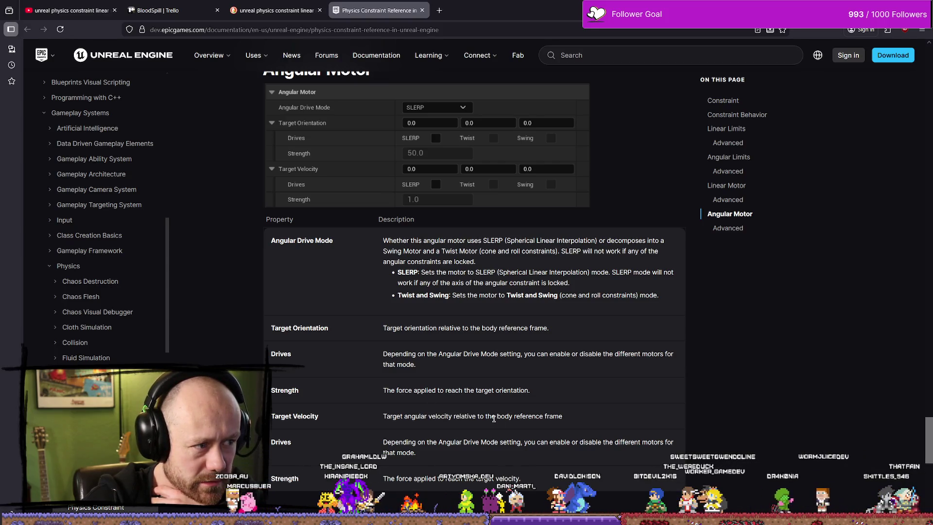
scroll(514, 414, down, 2)
scroll(455, 322, up, 1)
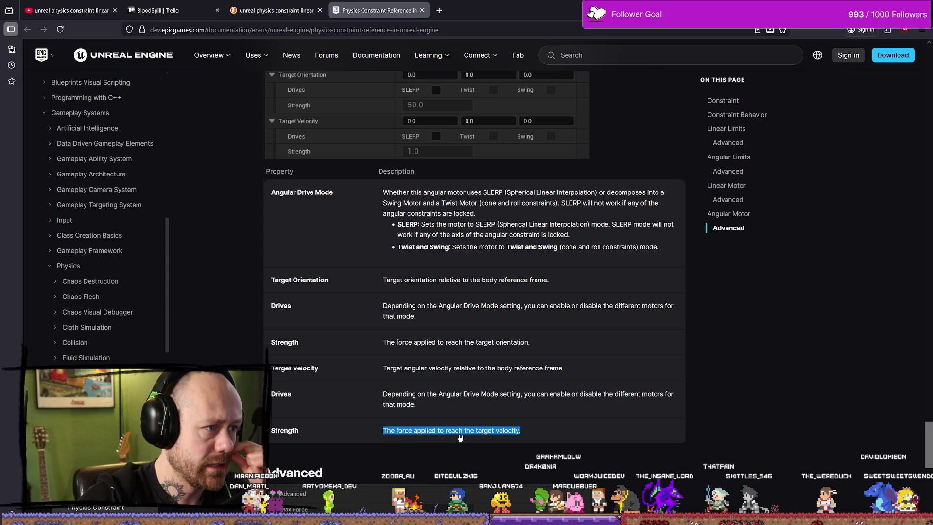
scroll(464, 429, down, 2)
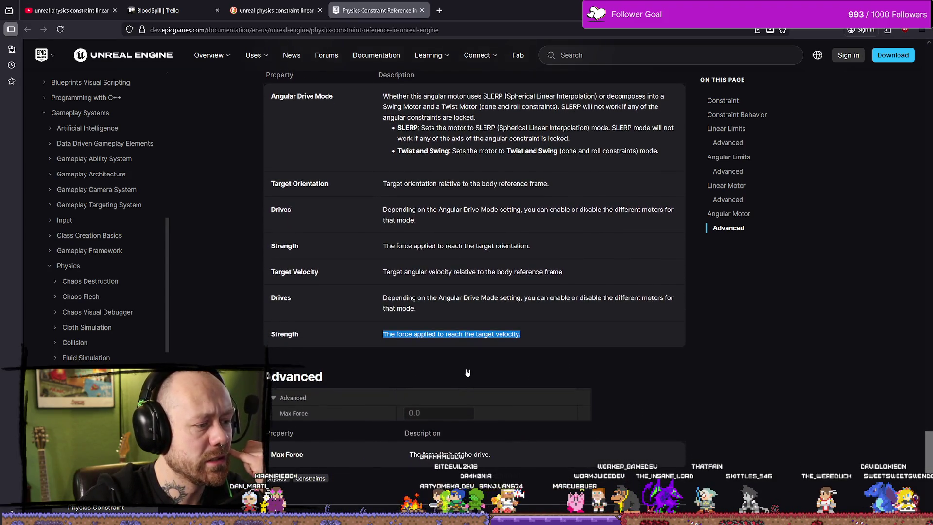
scroll(437, 369, up, 4)
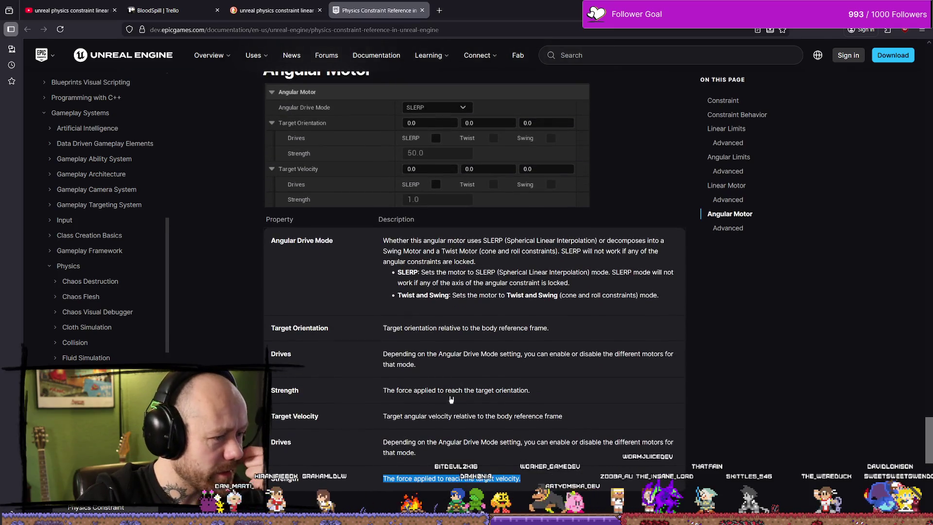
drag(432, 390, 481, 391)
scroll(467, 379, down, 1)
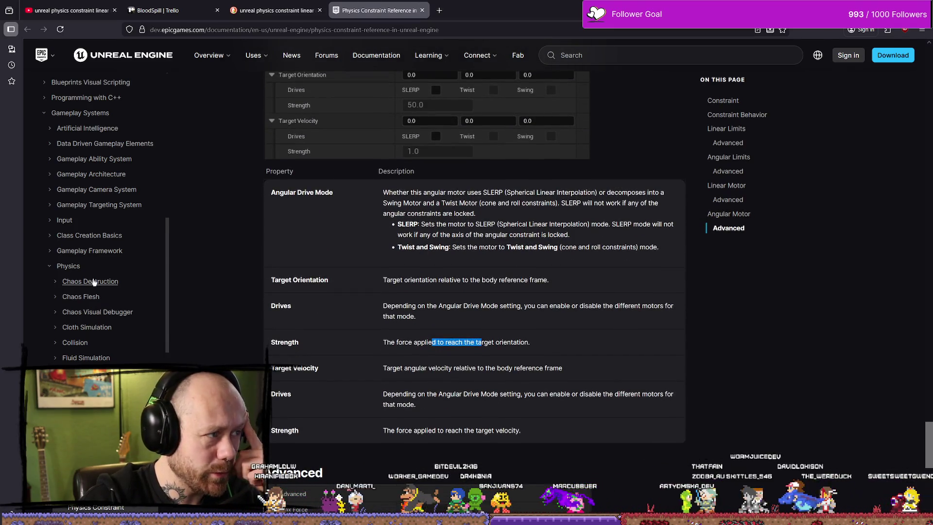
Step: Glance at the Blender armature, then switch to the Unreal physics asset editor
key(alt+Tab)
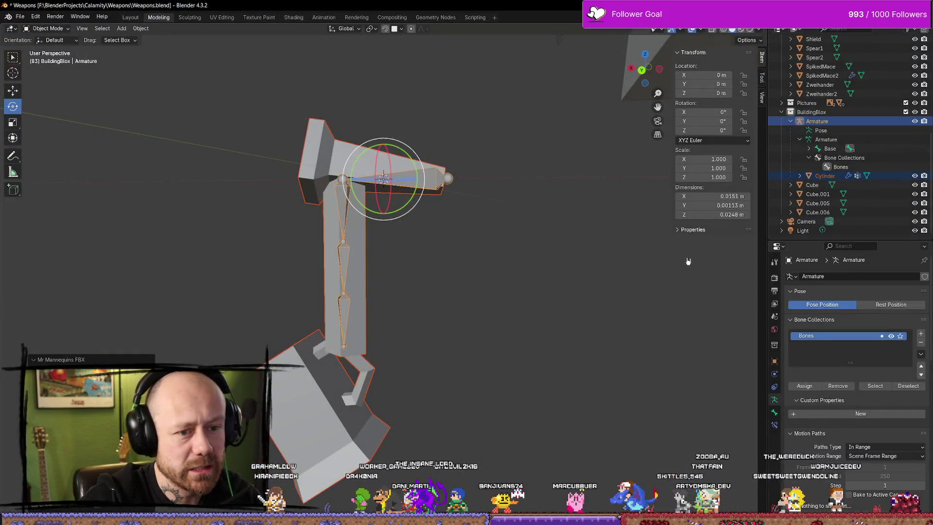
key(alt+Tab)
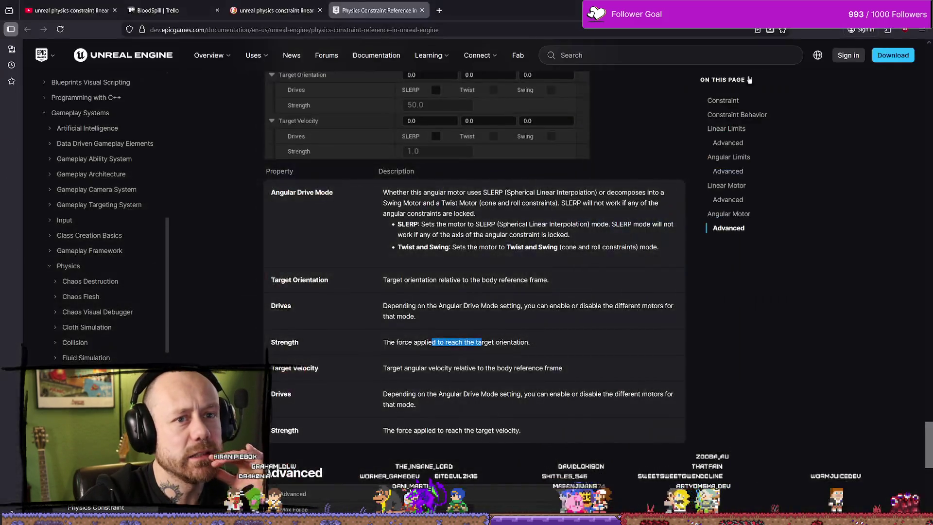
key(alt+Tab)
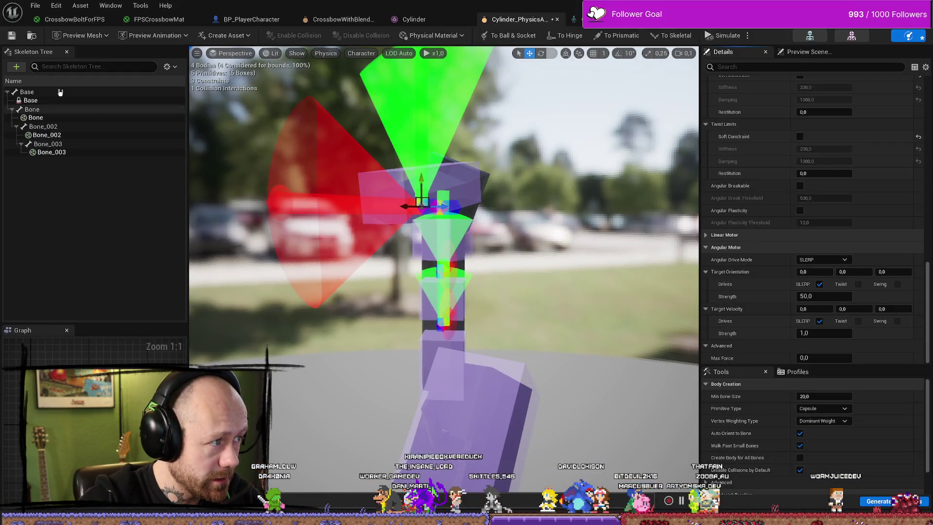
Step: Select the constraint between Base and Bone and scroll its Details to Angular Motor
click(48, 111)
click(48, 117)
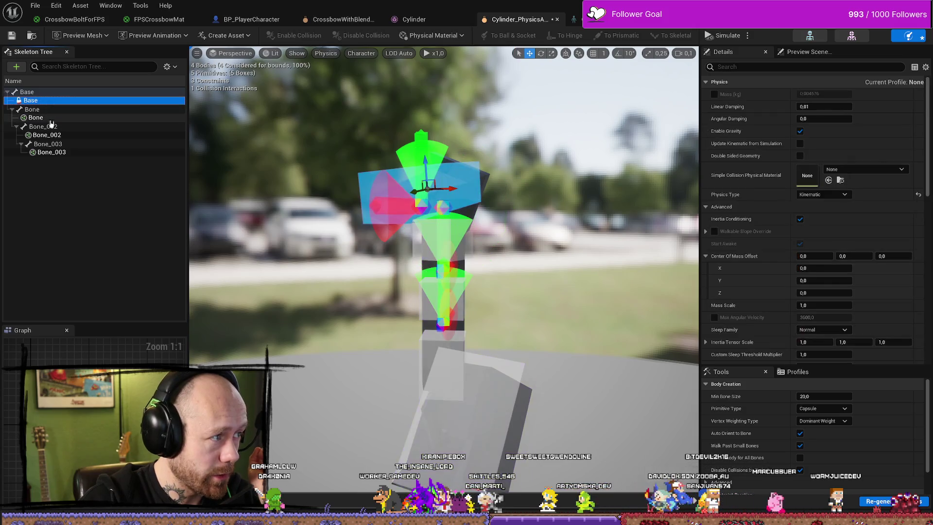
click(421, 203)
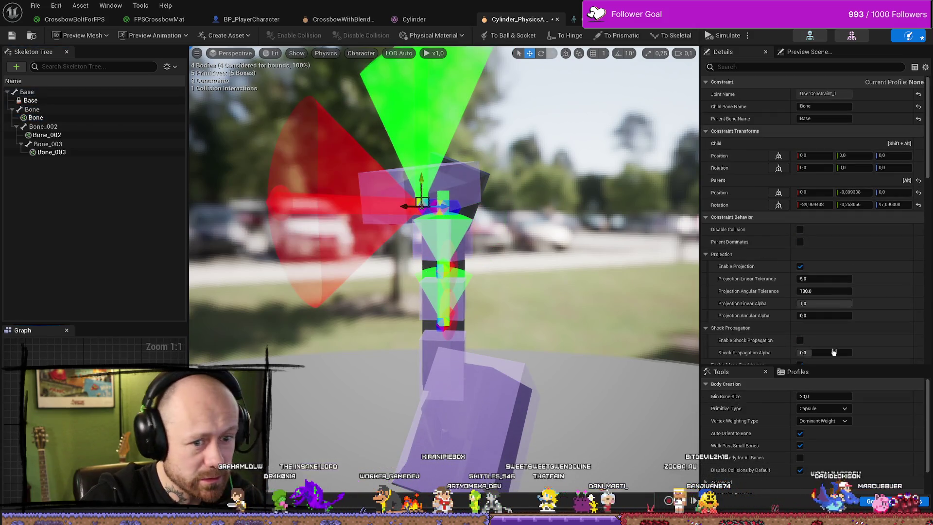
scroll(878, 322, down, 5)
scroll(879, 322, down, 3)
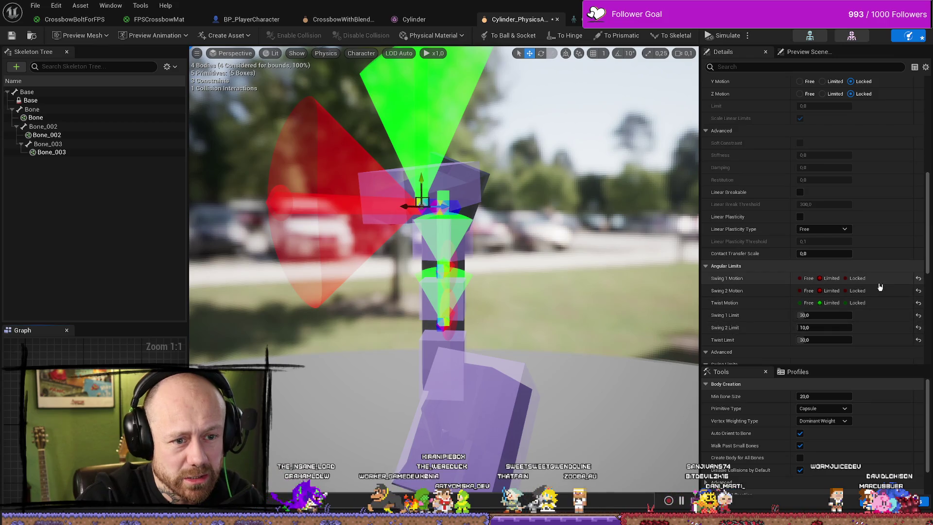
scroll(878, 277, down, 4)
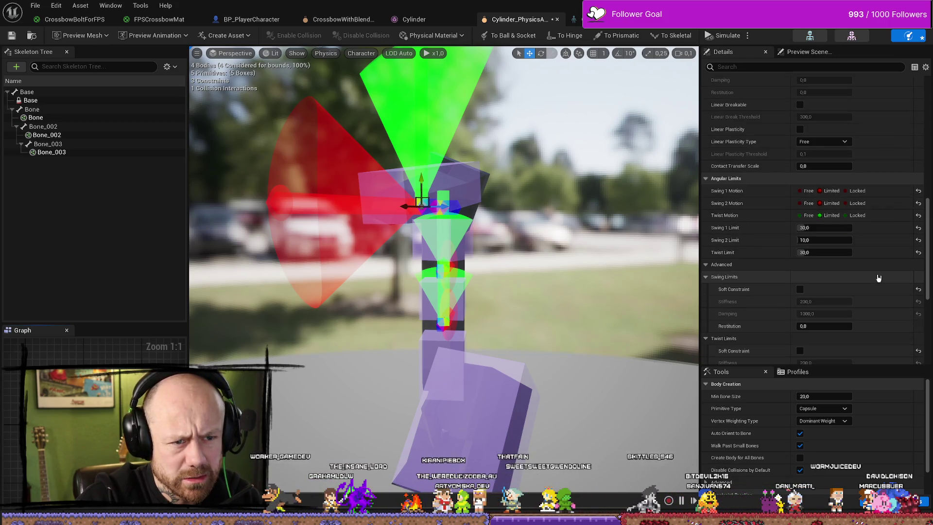
scroll(878, 278, down, 2)
scroll(878, 278, down, 3)
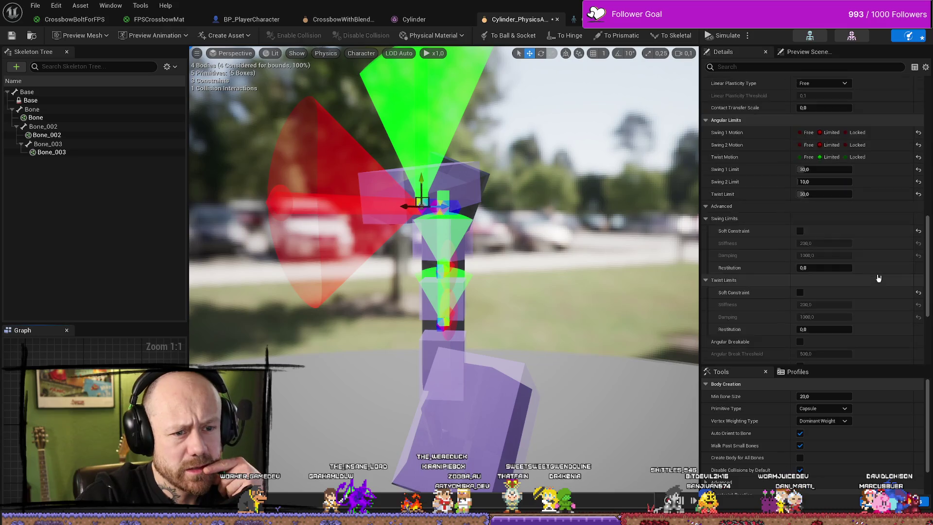
scroll(878, 278, down, 4)
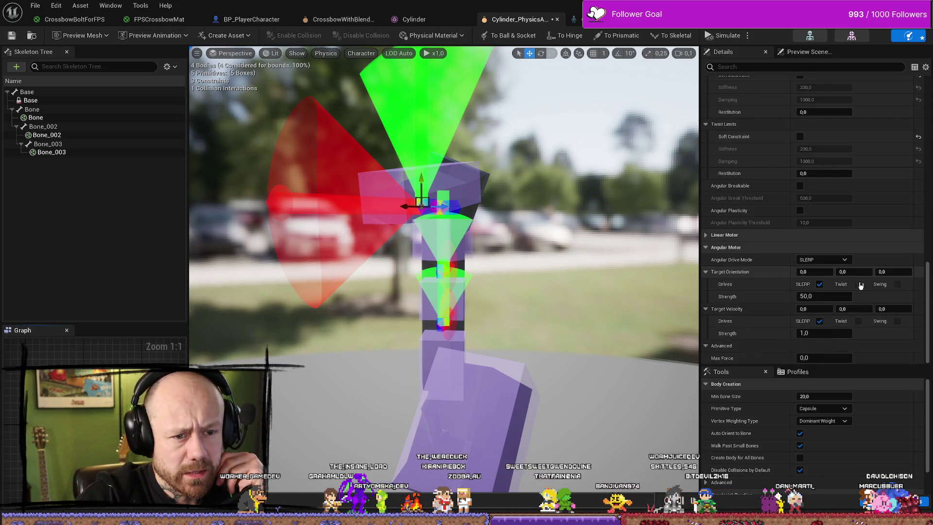
Step: Set Target Orientation Strength to 500 and Target Velocity Strength to 100, then save
click(833, 298)
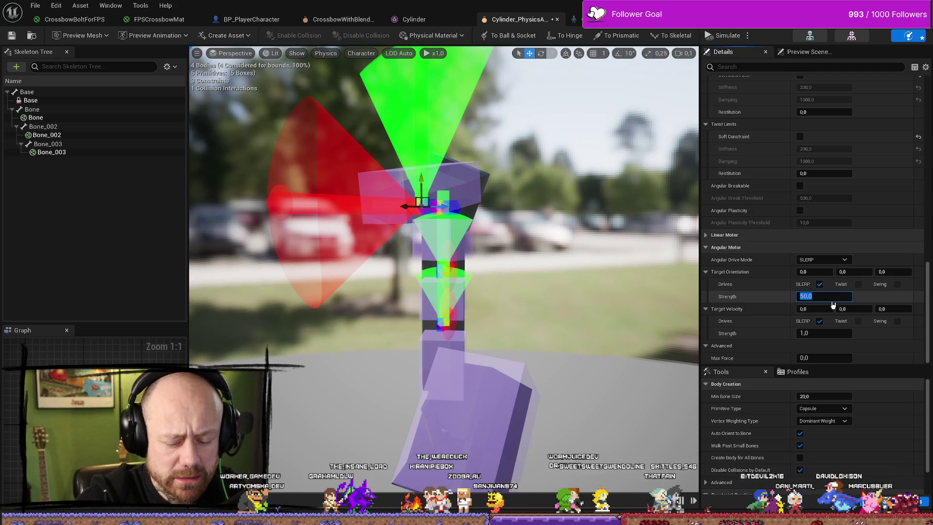
text(500)
key(Return)
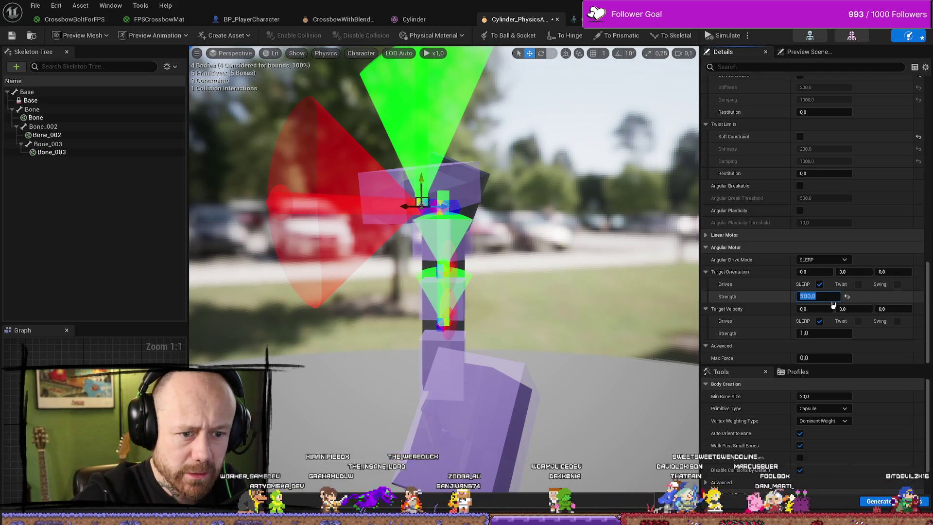
text(1)
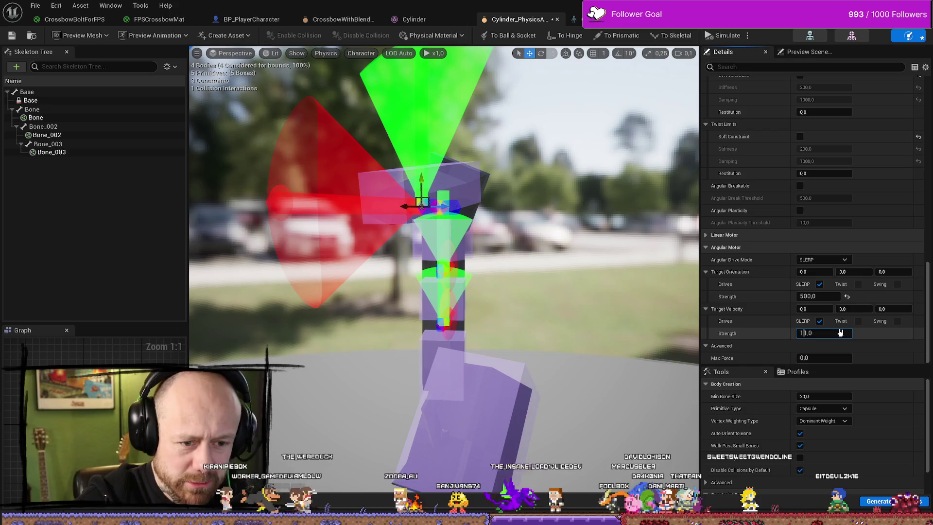
key(ctrl+a)
key(BackSpace)
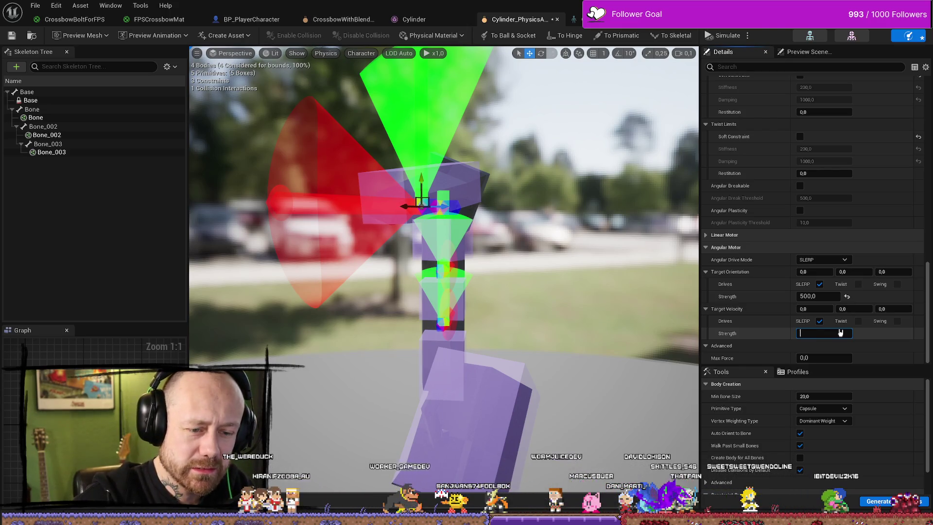
text(100)
key(Return)
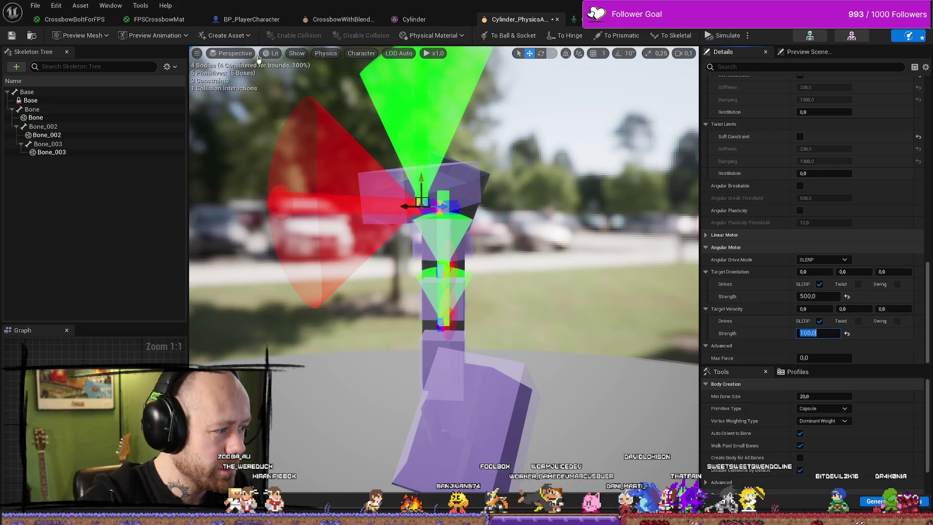
click(11, 38)
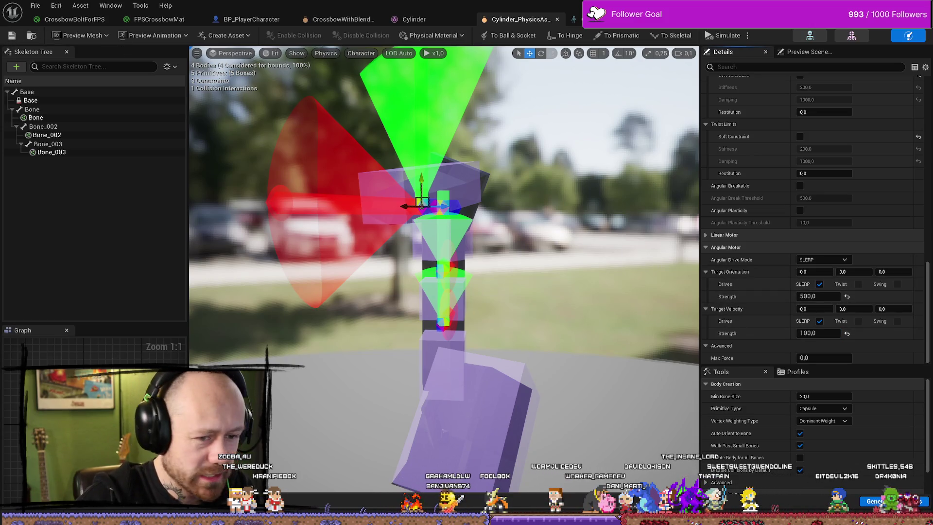
click(443, 267)
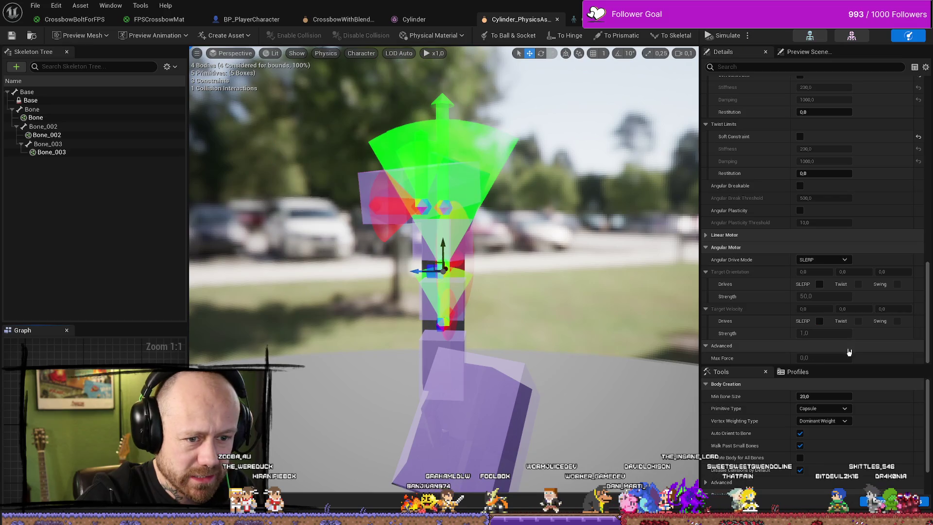
Step: Enable both SLERP drives on the middle joint's constraint and set velocity strength 100
click(819, 284)
click(819, 321)
click(824, 332)
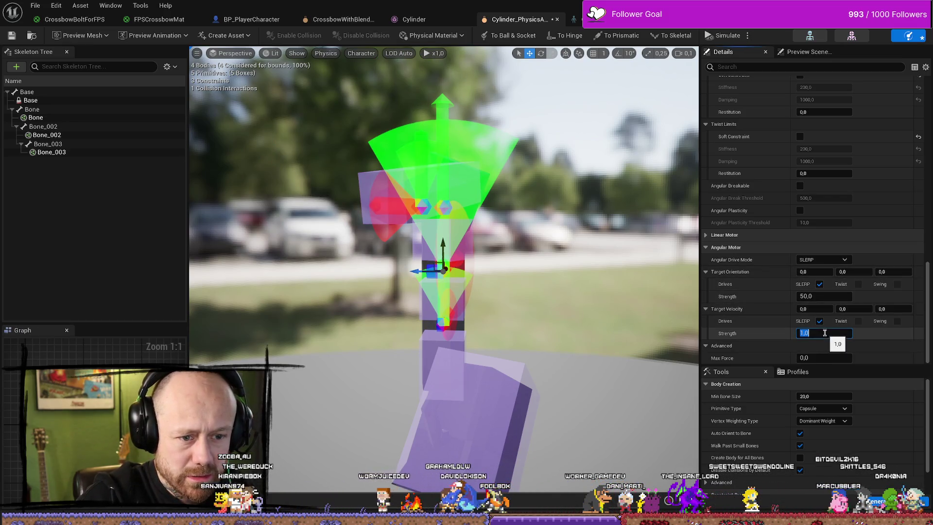
text(100)
click(823, 293)
text(500)
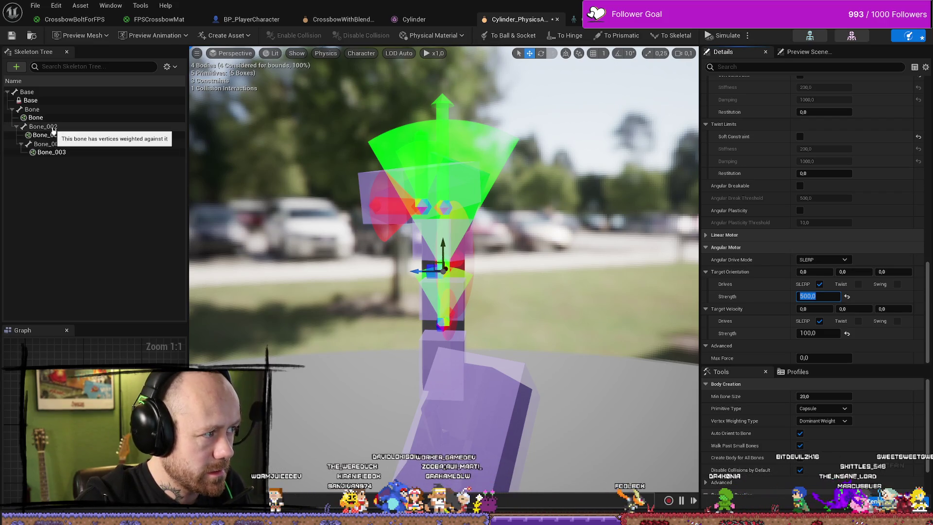
key(Return)
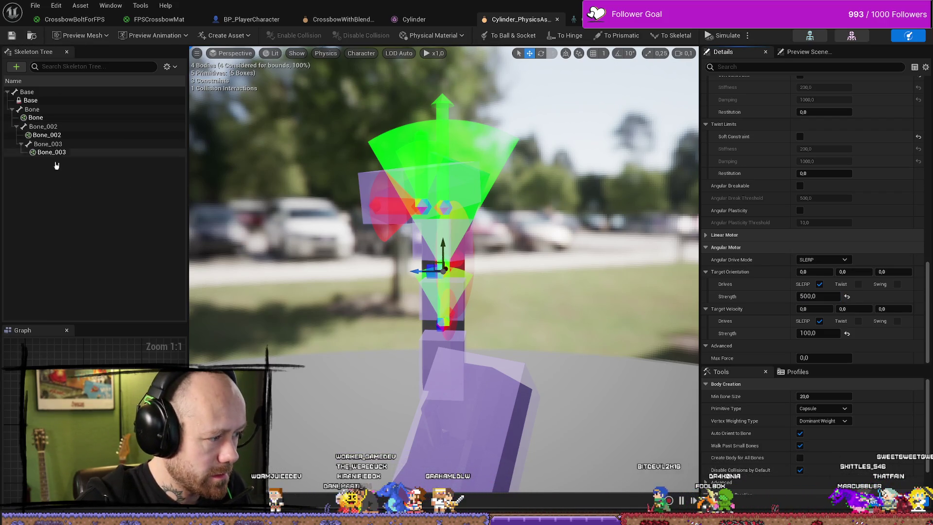
Step: On the Bone_003 joint constraint, set orientation strength 500 and edit the velocity strength
click(51, 152)
click(442, 321)
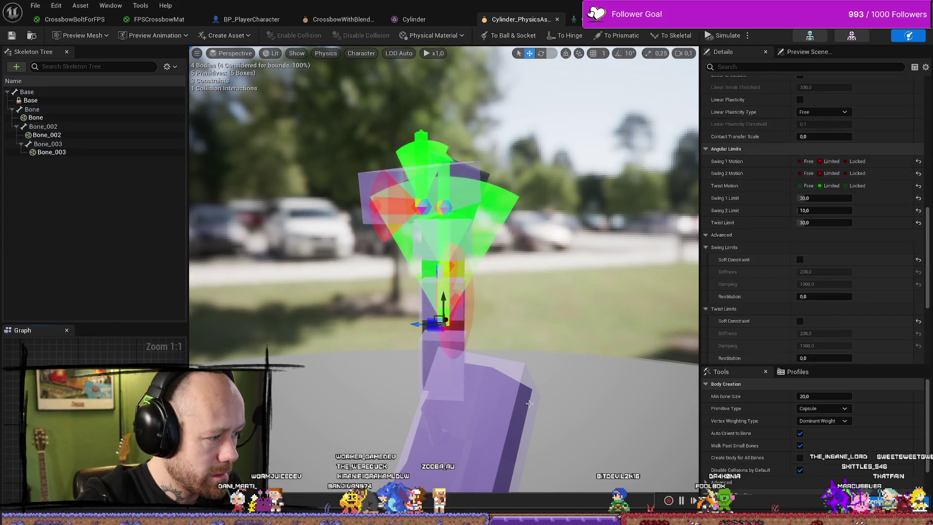
scroll(801, 267, down, 5)
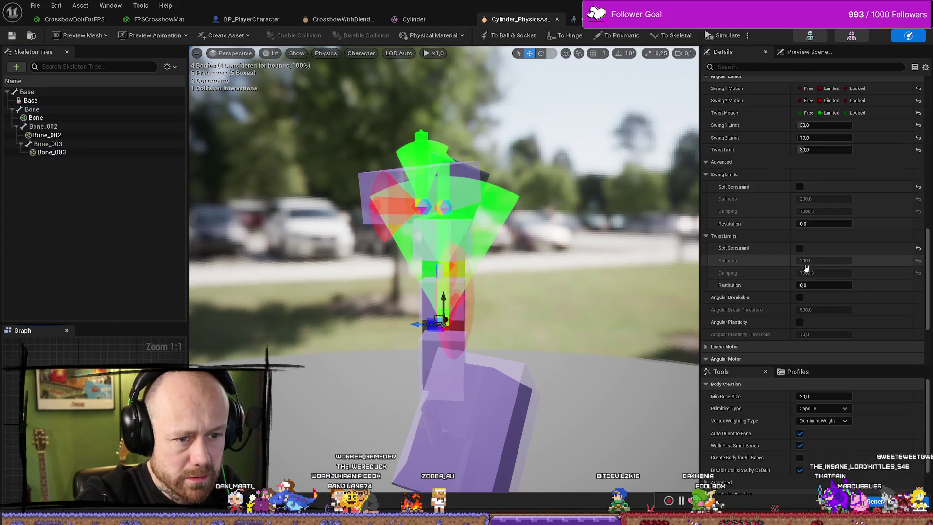
click(825, 296)
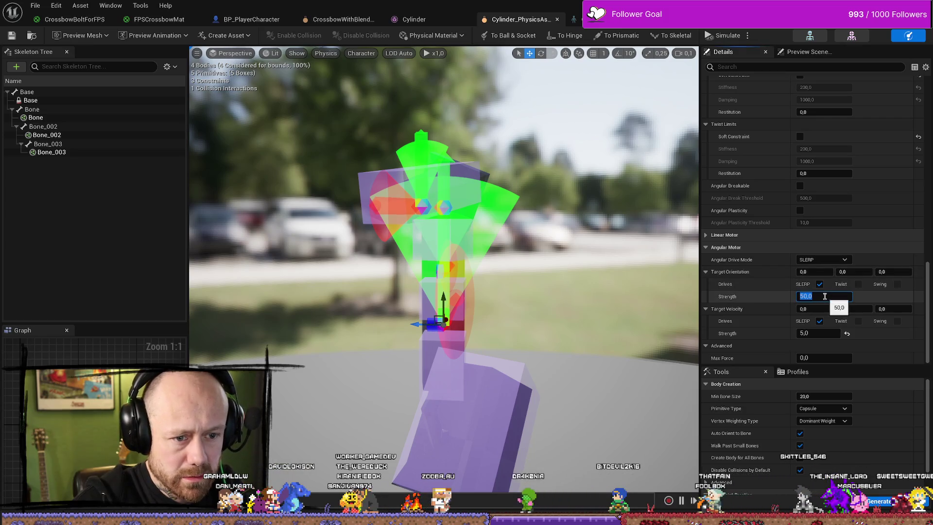
text(500)
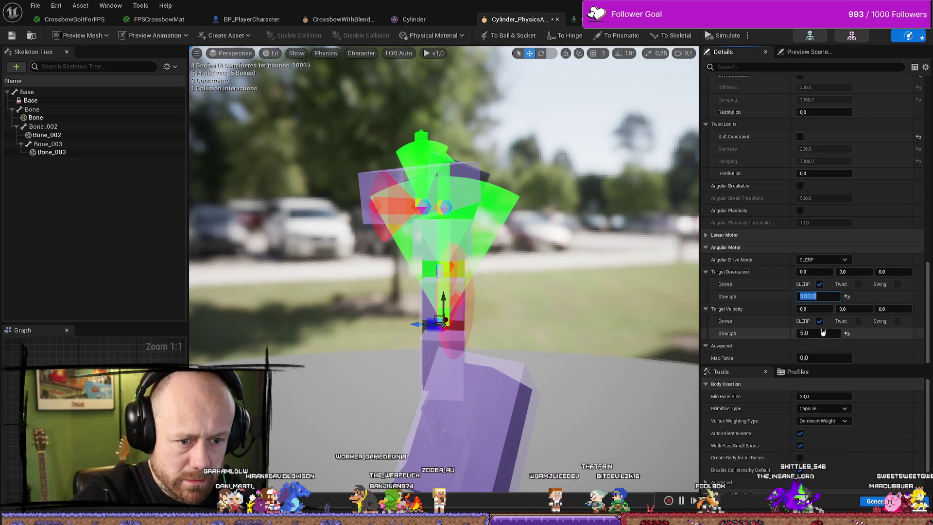
click(824, 334)
text(5)
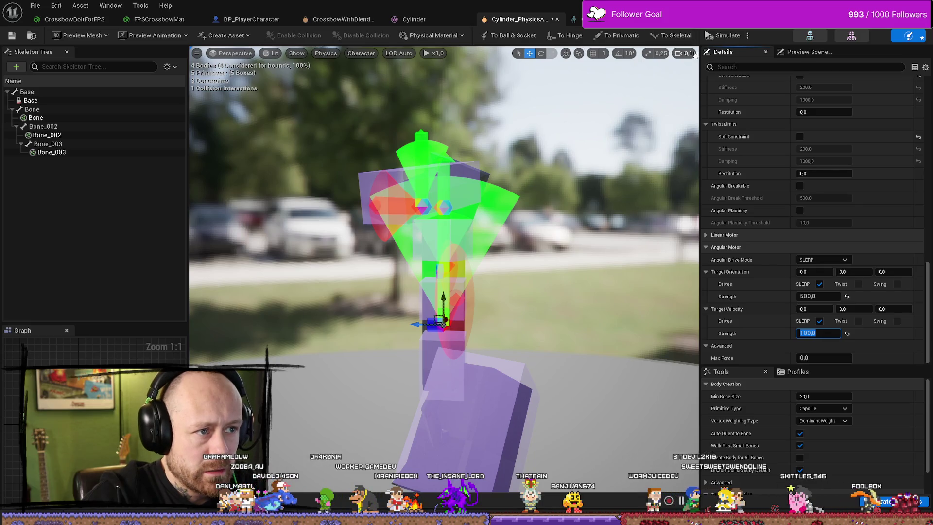
Step: Run a quick physics simulation of the chain, stop it, and return to the level editor
click(723, 35)
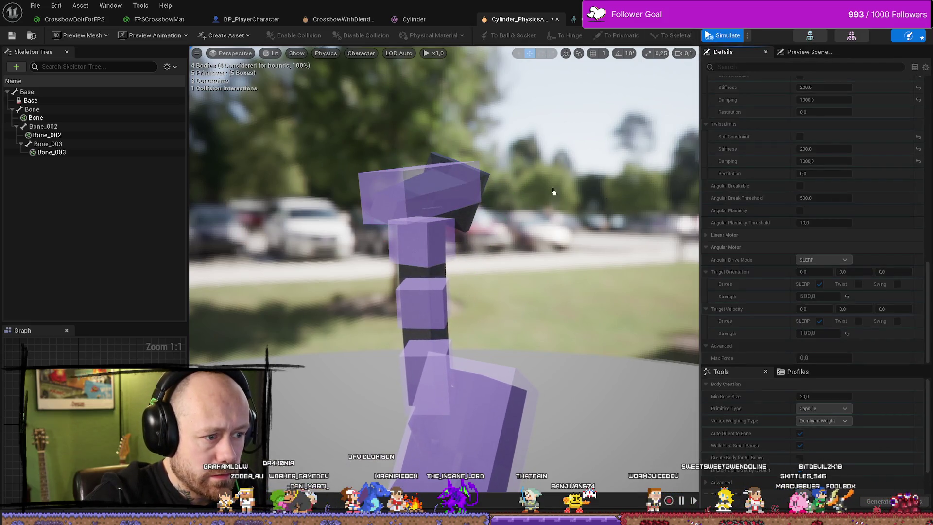
click(708, 36)
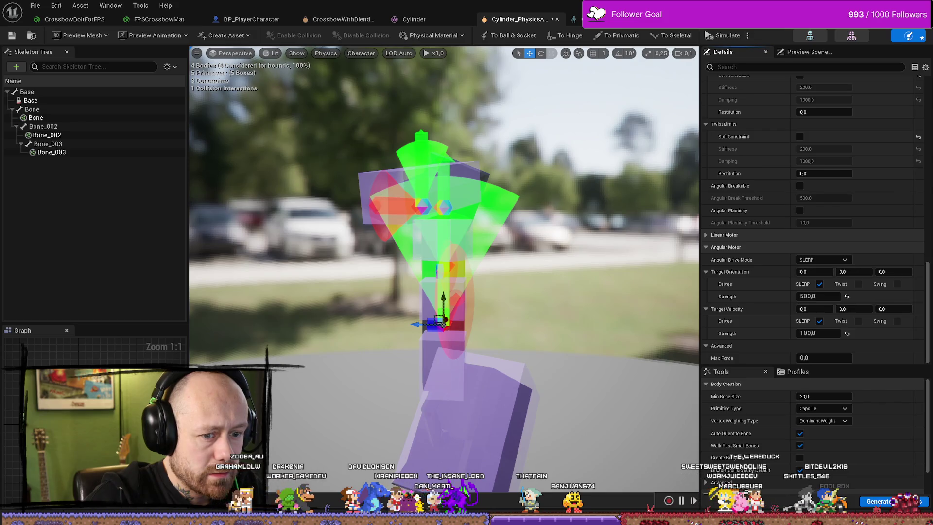
key(alt+Tab)
Step: Play Deathmatch_RuinedVillage, walk to the ivy-covered building and up the stone stairs, then stop
click(226, 35)
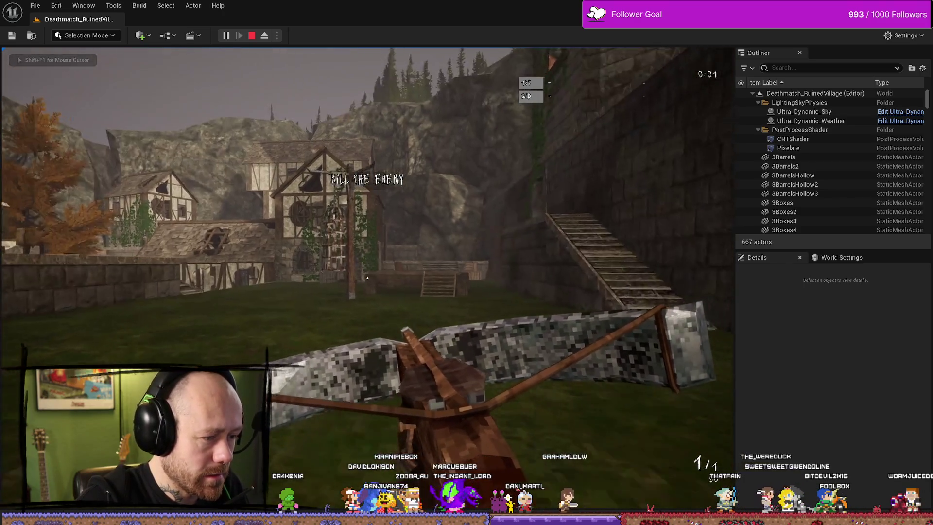
key(w)
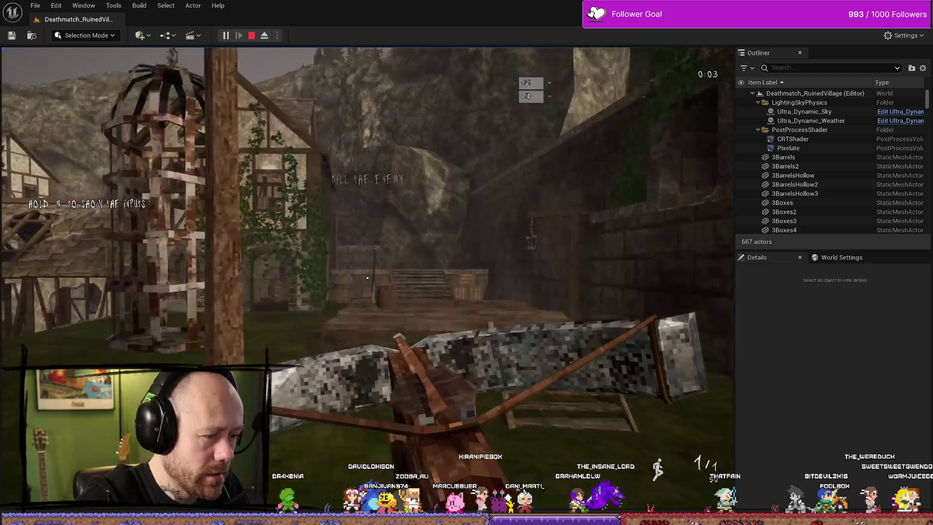
key(w)
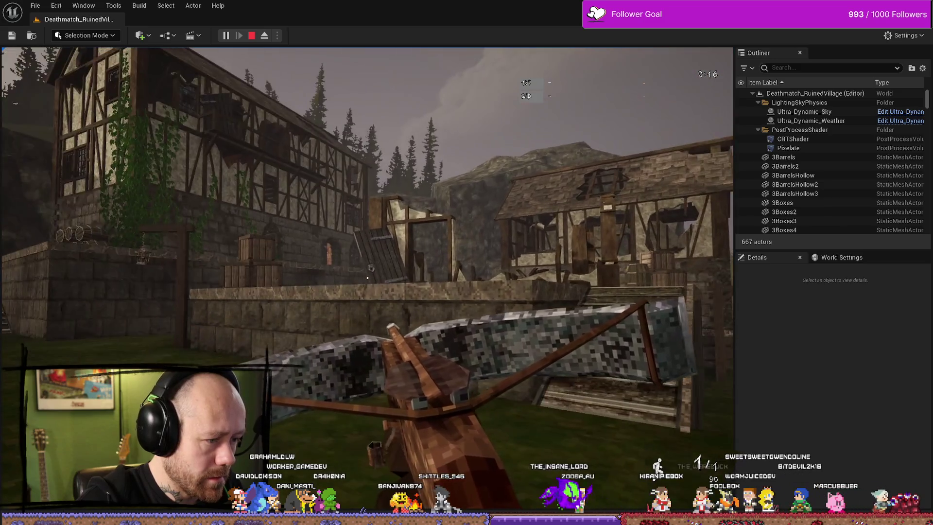
mouse_move(367, 278)
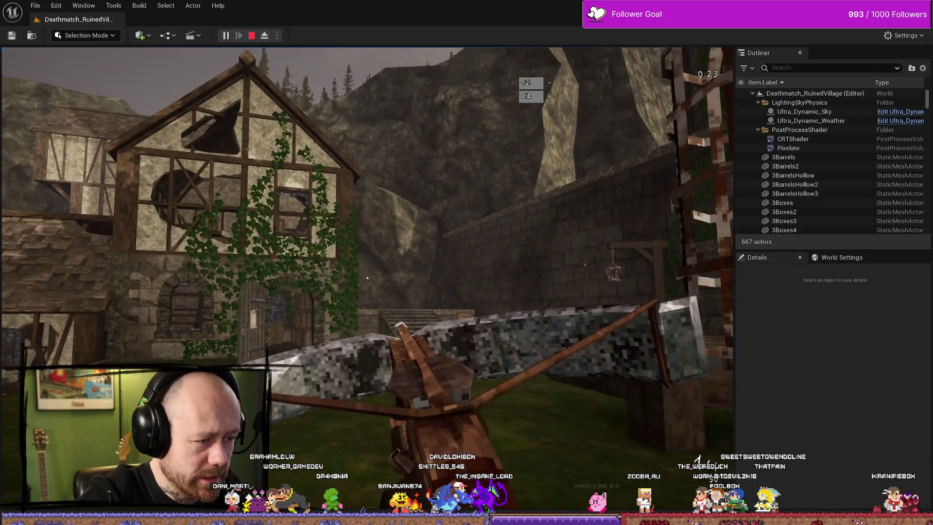
key(w)
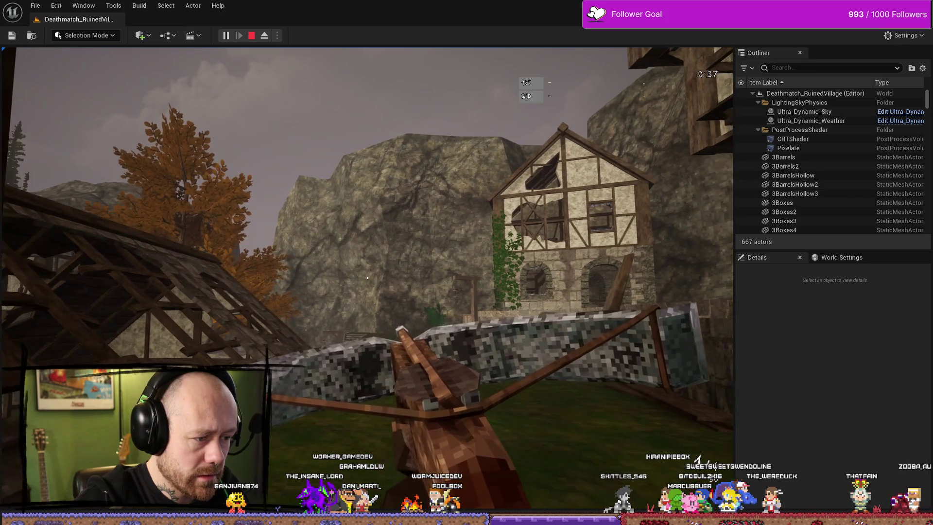
key(Escape)
Step: Quit Blender, confirming the save prompt, and return to the Cylinder physics asset editor
key(ctrl+space)
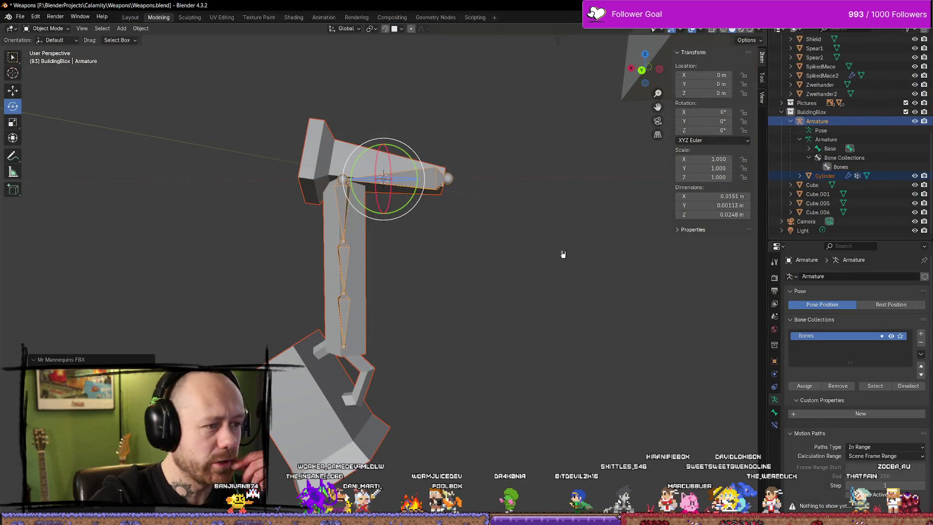
key(ctrl+q)
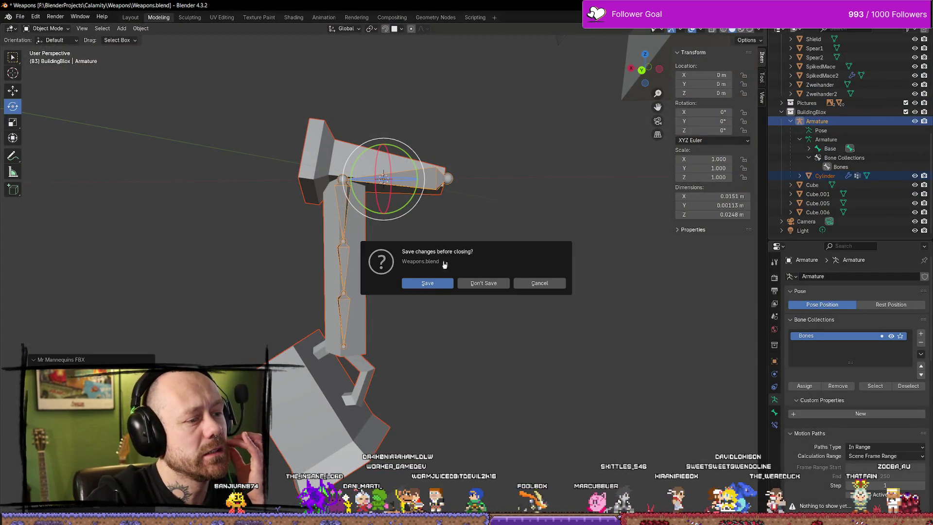
key(Return)
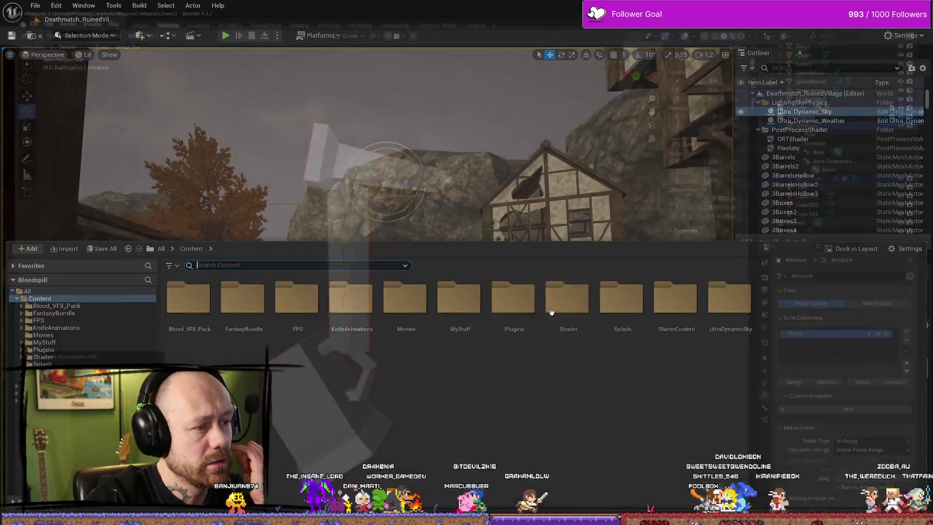
key(alt+Tab)
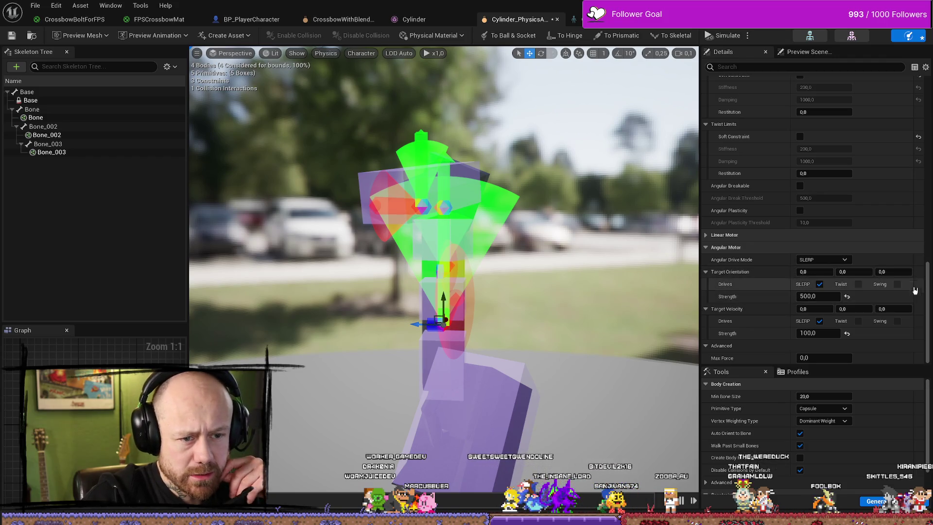
scroll(903, 291, up, 5)
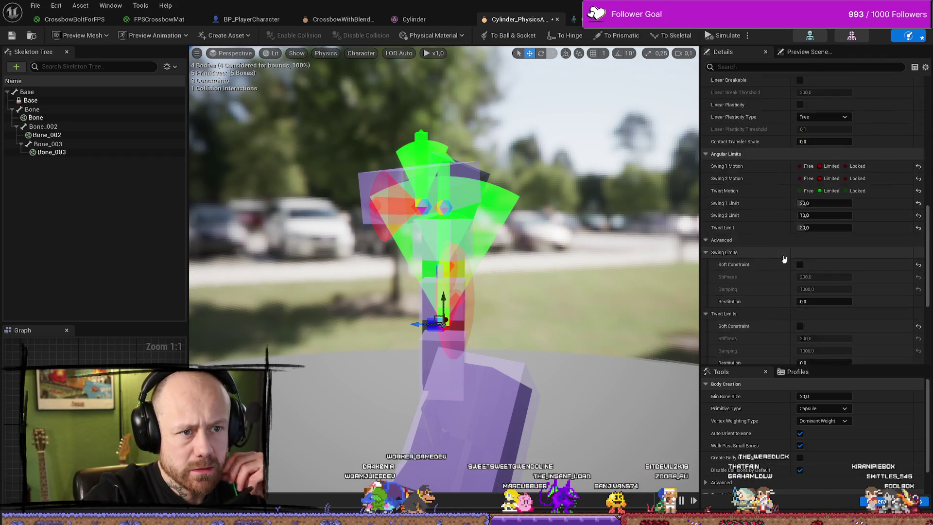
scroll(784, 259, up, 10)
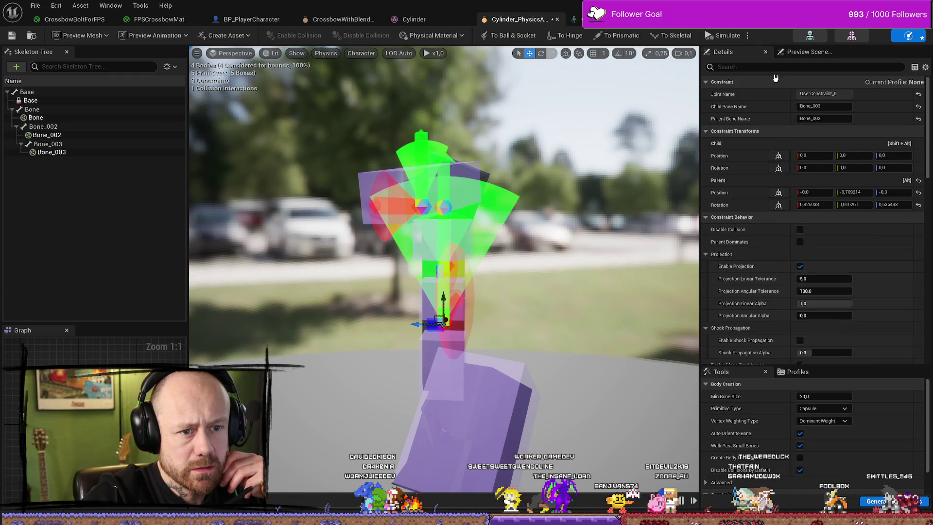
scroll(787, 117, down, 1)
scroll(797, 214, down, 1)
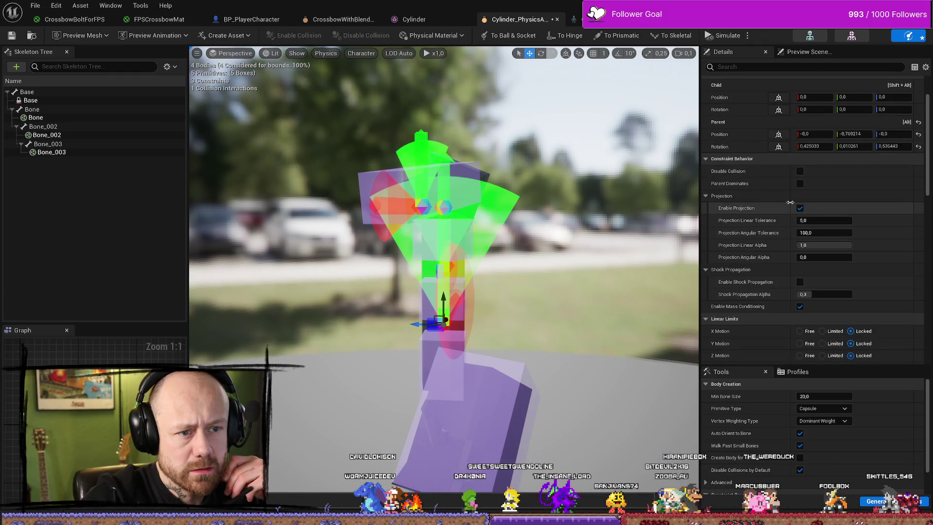
scroll(758, 226, down, 1)
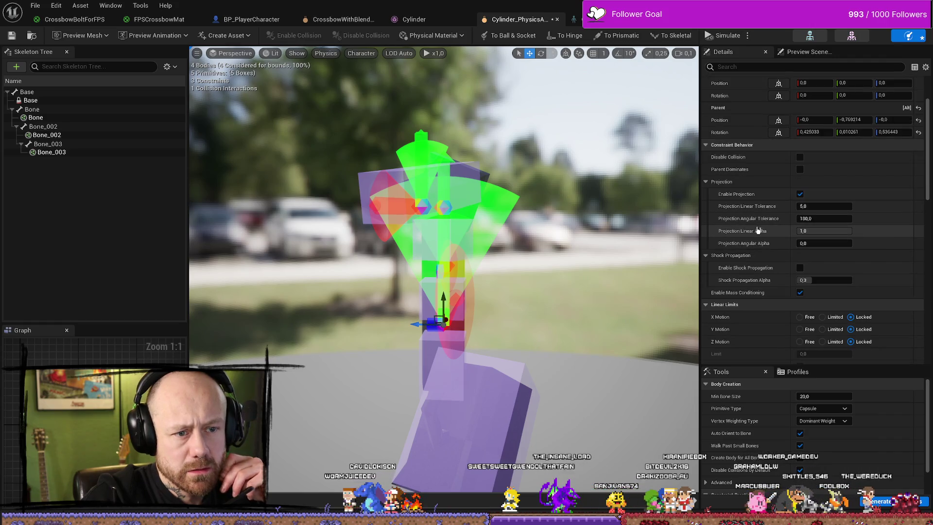
scroll(760, 233, down, 1)
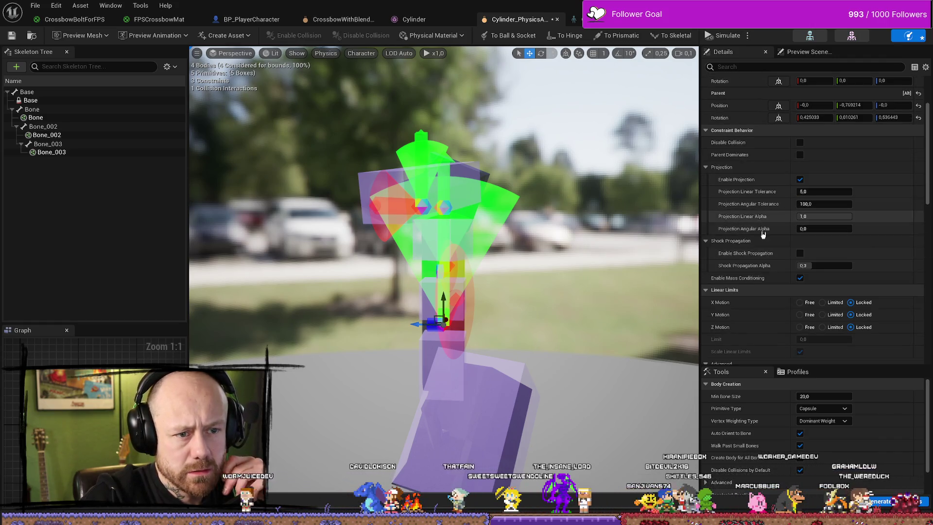
scroll(762, 234, down, 3)
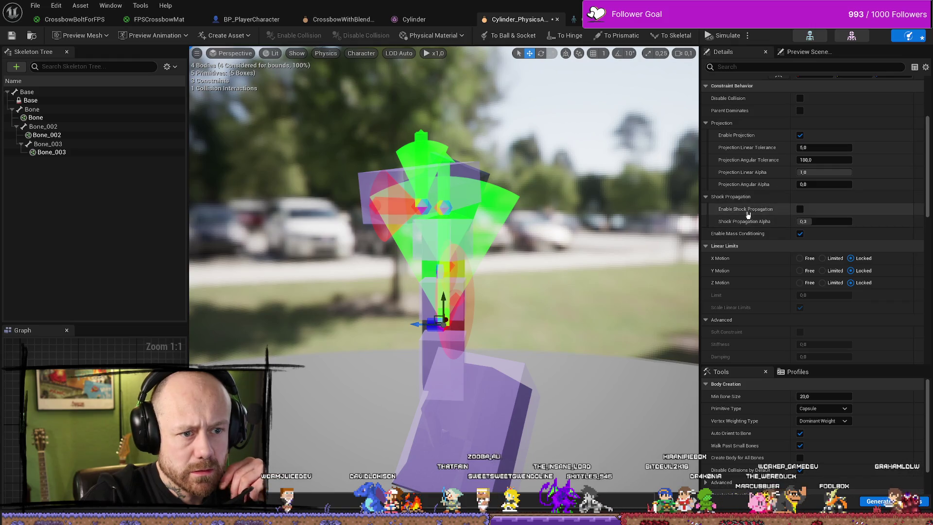
mouse_move(748, 214)
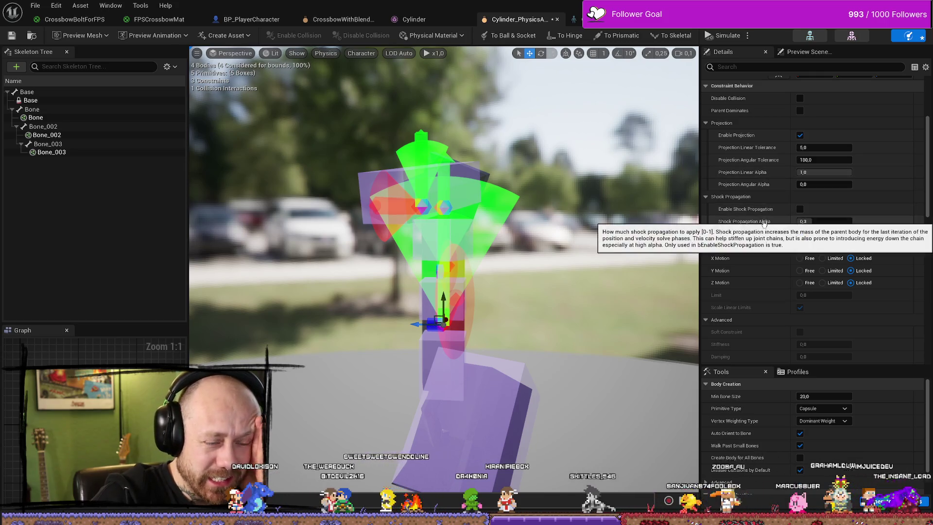
scroll(856, 201, down, 1)
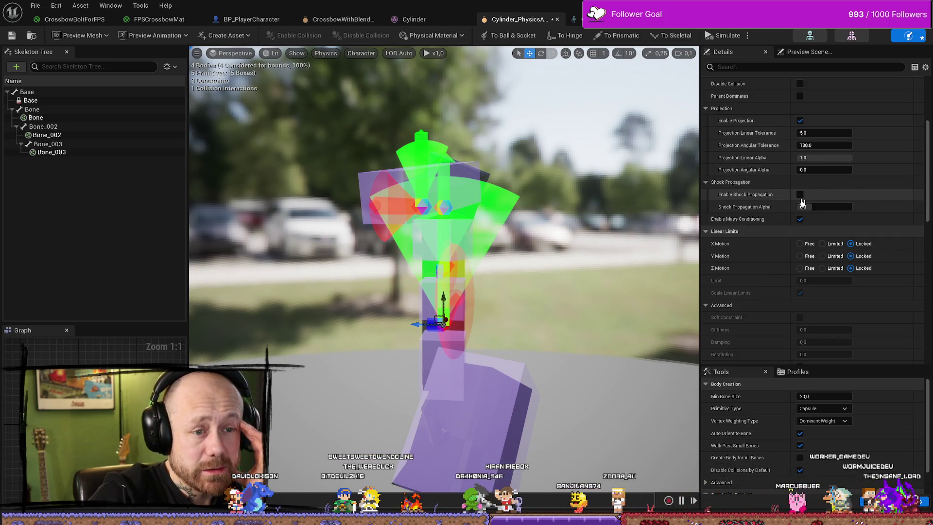
scroll(887, 196, down, 1)
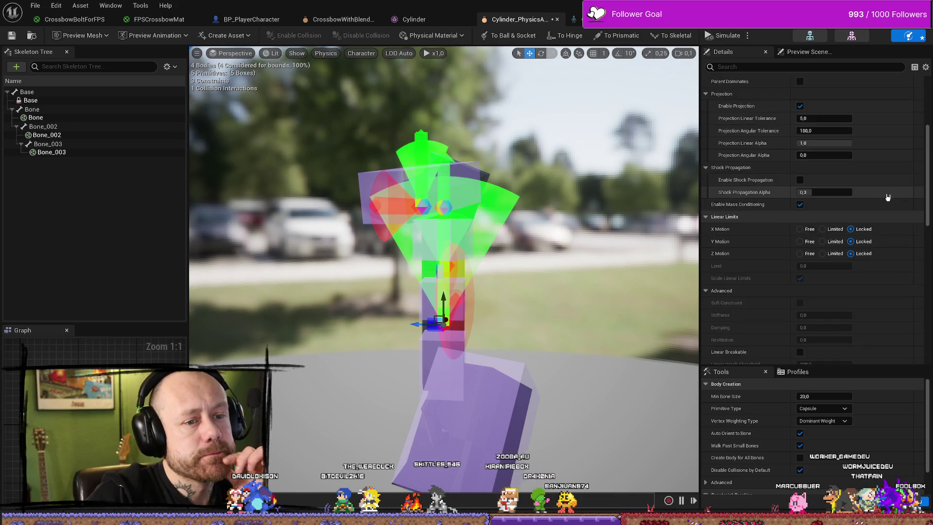
scroll(879, 193, down, 6)
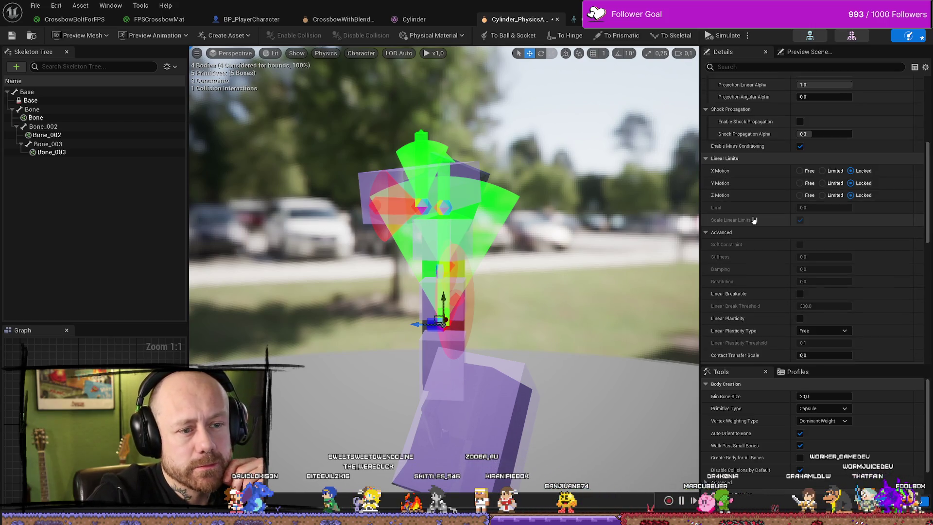
scroll(755, 219, down, 1)
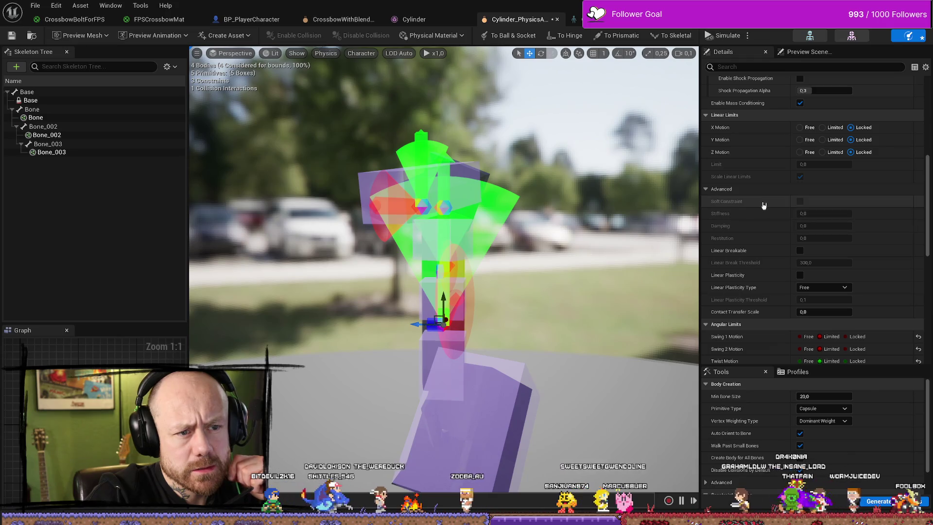
scroll(748, 207, down, 5)
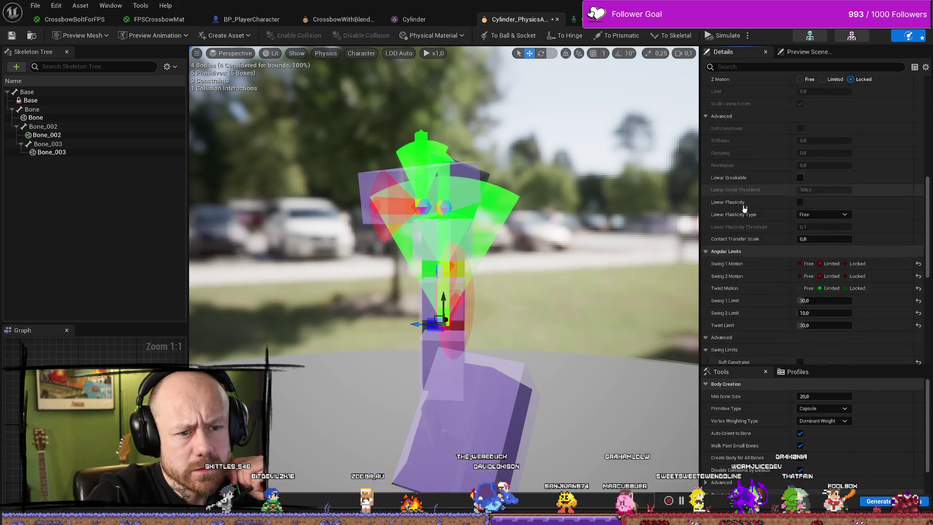
scroll(746, 207, down, 7)
scroll(748, 207, up, 2)
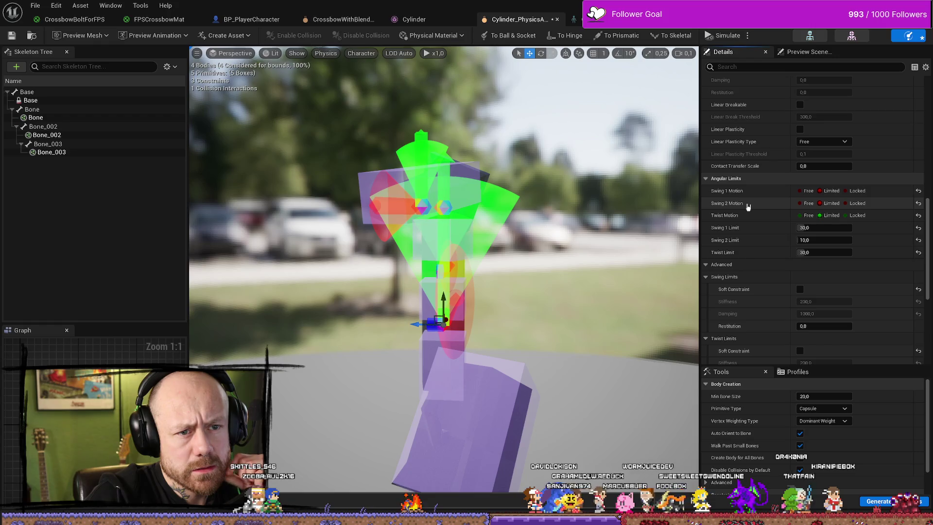
scroll(748, 207, down, 1)
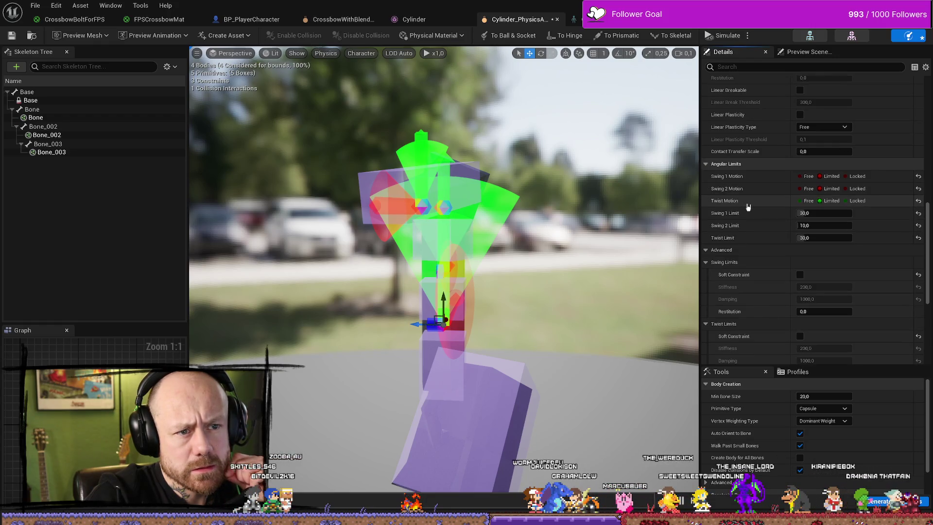
scroll(748, 208, down, 1)
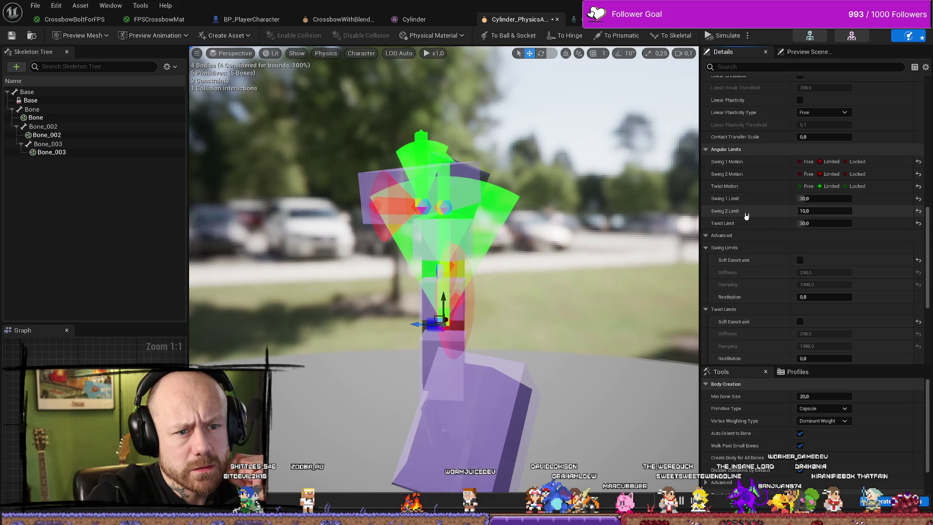
scroll(780, 213, down, 2)
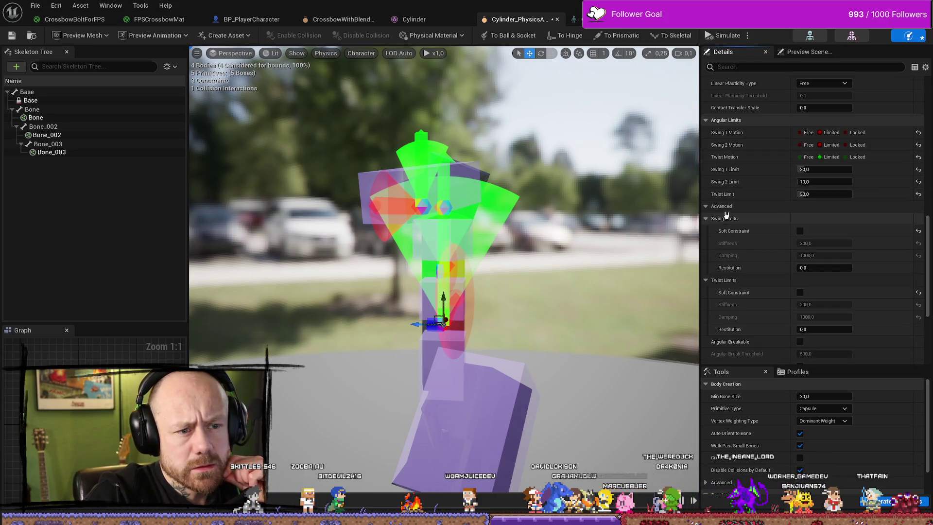
scroll(785, 220, down, 3)
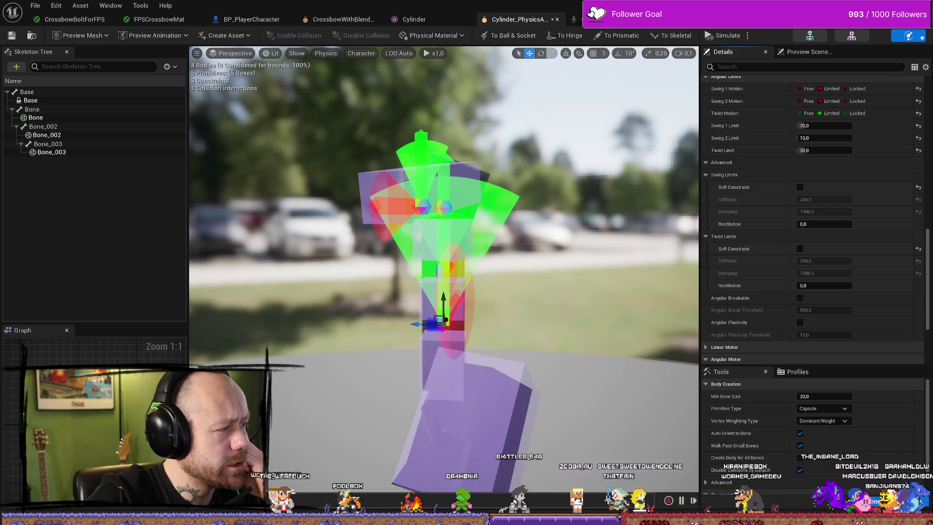
Step: Bring up the Physics Constraint Reference page and scroll back to Angular Limits
key(alt+Tab)
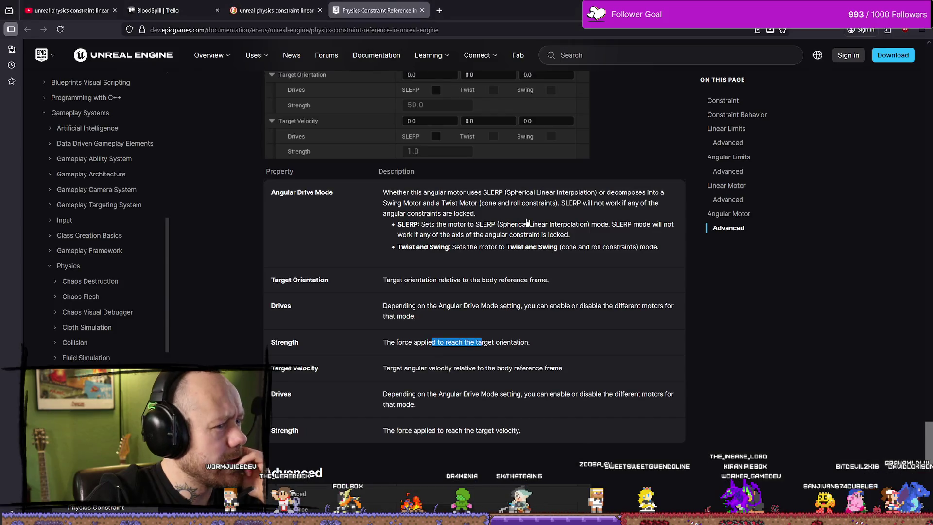
scroll(530, 226, up, 15)
scroll(532, 226, up, 5)
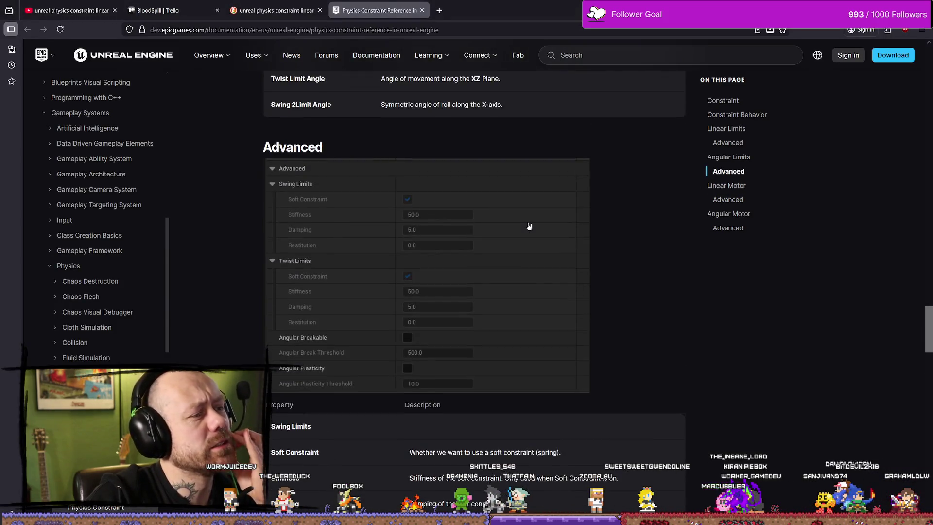
scroll(533, 225, down, 5)
scroll(536, 224, up, 5)
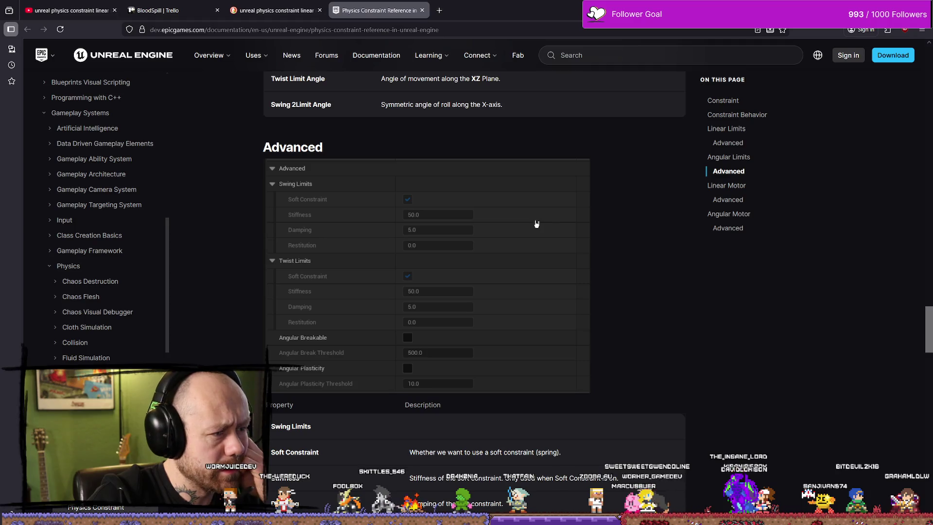
scroll(536, 224, up, 10)
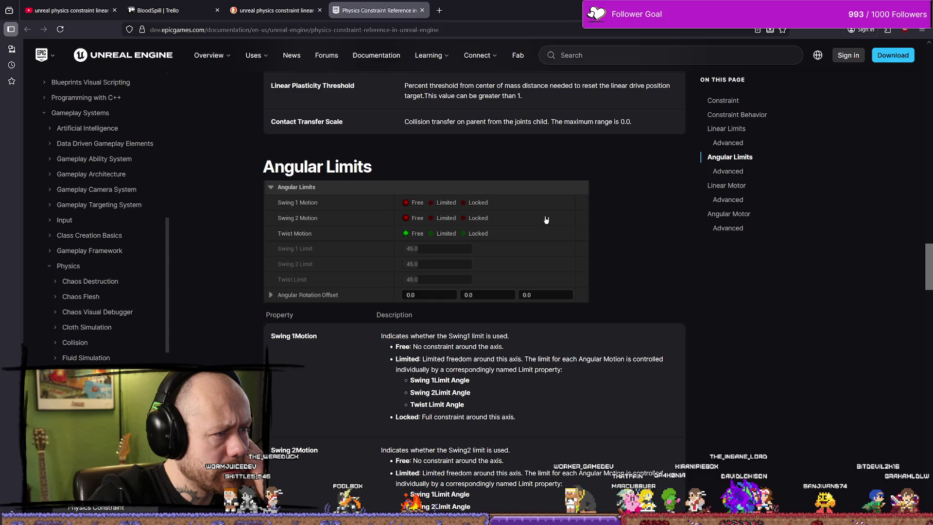
scroll(546, 220, down, 10)
scroll(547, 220, up, 1)
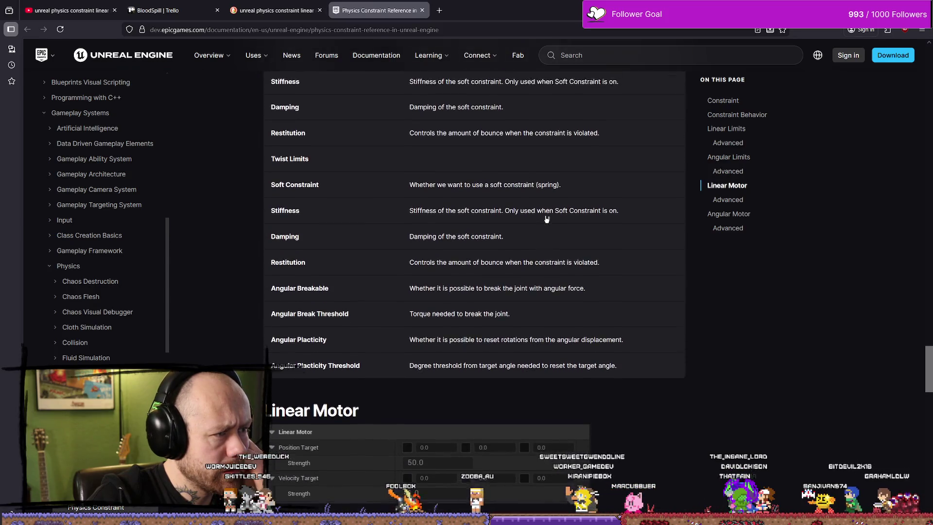
scroll(546, 220, up, 1)
Step: Read through the swing and twist Stiffness and Damping descriptions, highlighting their text
drag(437, 245, 539, 245)
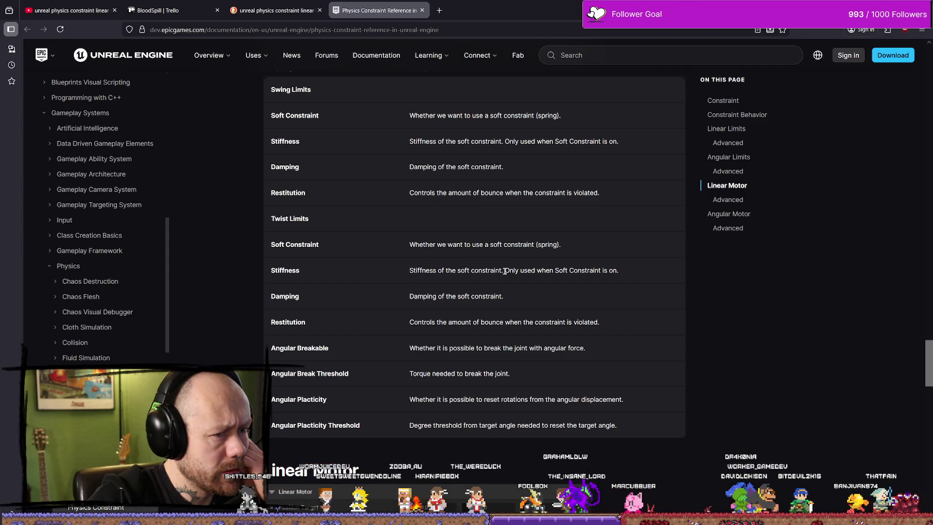
drag(505, 271, 602, 271)
click(524, 287)
mouse_move(503, 297)
mouse_down()
mouse_move(406, 298)
mouse_move(452, 295)
mouse_move(406, 272)
mouse_move(521, 298)
mouse_move(407, 272)
mouse_move(621, 274)
mouse_up()
click(407, 276)
drag(507, 292, 402, 295)
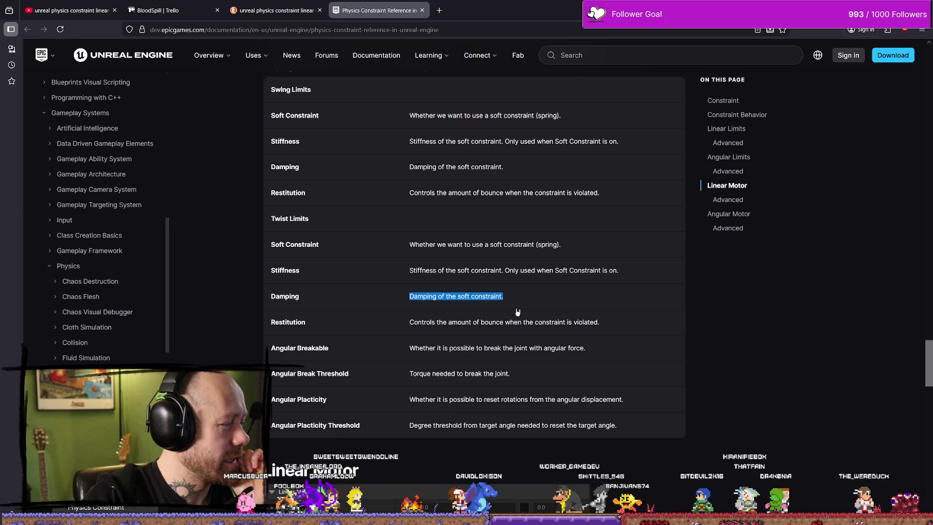
Step: Scroll down to the Angular Motor table and study the Angular Drive Mode description
scroll(505, 300, down, 5)
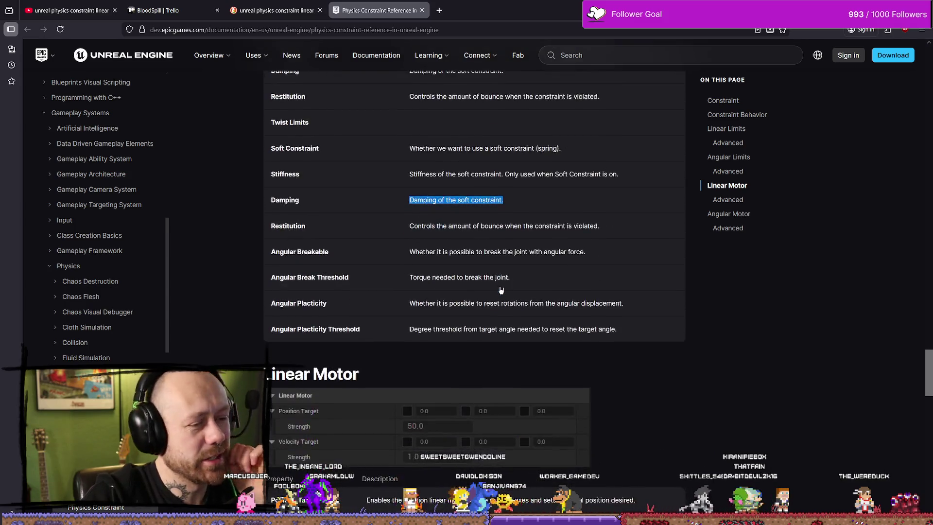
scroll(531, 262, down, 2)
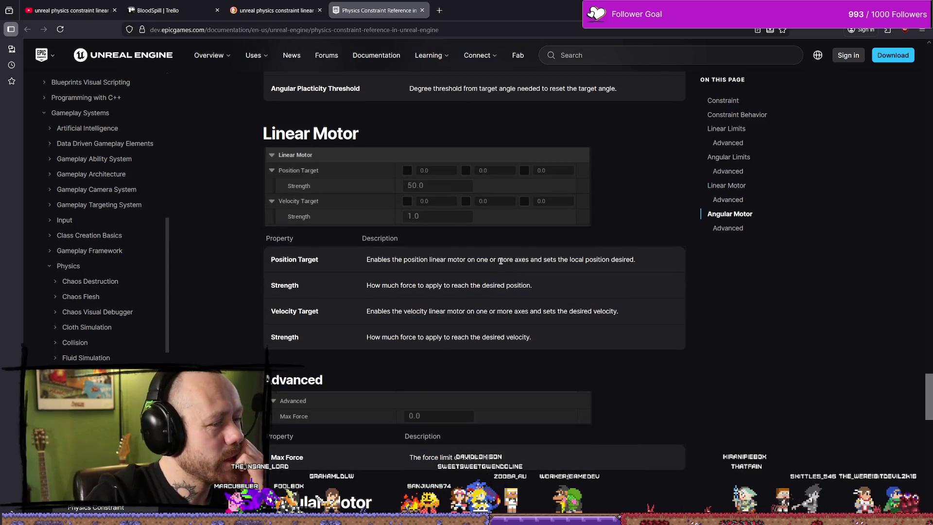
scroll(498, 265, down, 3)
scroll(496, 268, down, 2)
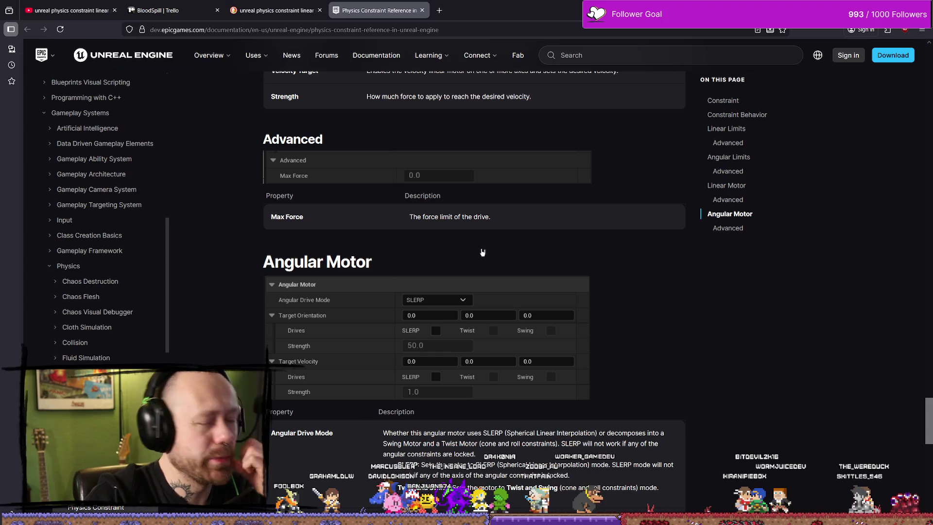
scroll(463, 263, down, 3)
scroll(471, 221, up, 3)
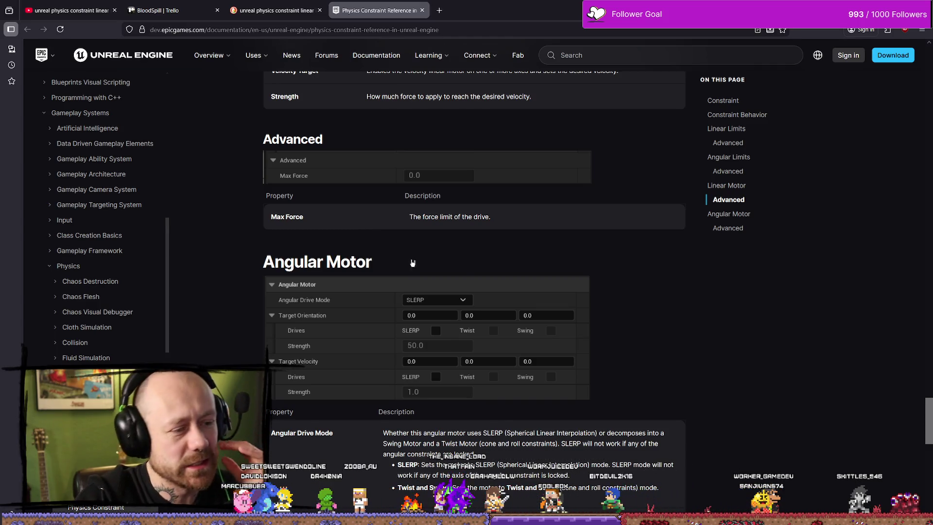
scroll(413, 263, down, 3)
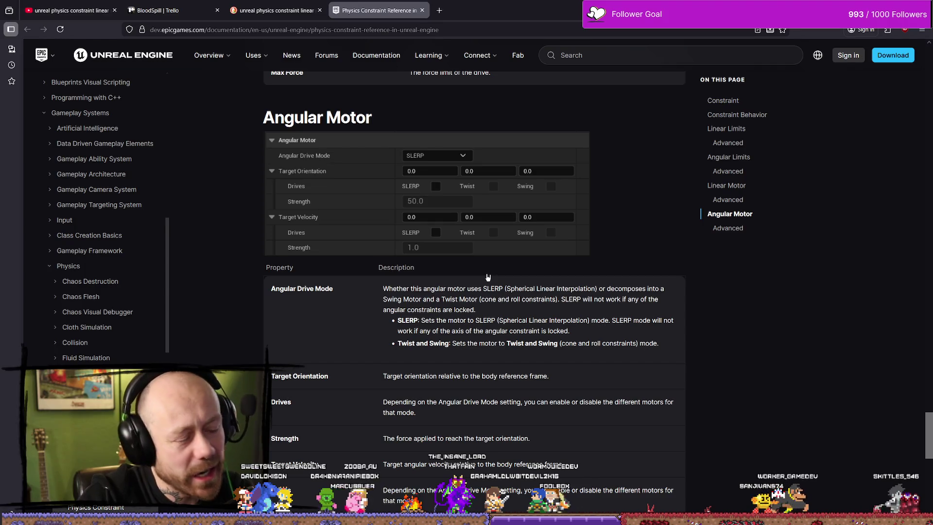
scroll(485, 267, down, 2)
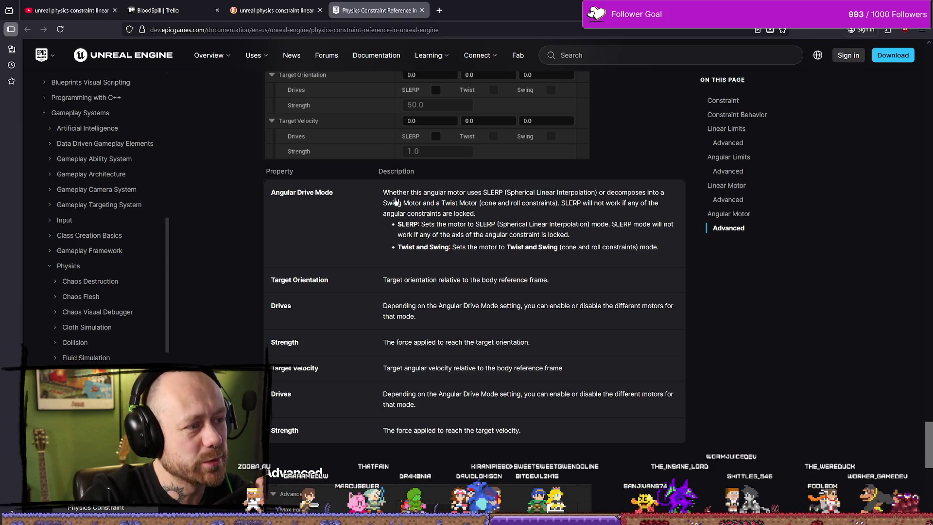
mouse_move(382, 192)
mouse_down()
mouse_move(422, 192)
mouse_move(532, 248)
mouse_move(658, 248)
mouse_move(382, 203)
mouse_move(383, 193)
mouse_move(529, 234)
mouse_move(655, 248)
mouse_move(437, 213)
mouse_move(387, 195)
mouse_up()
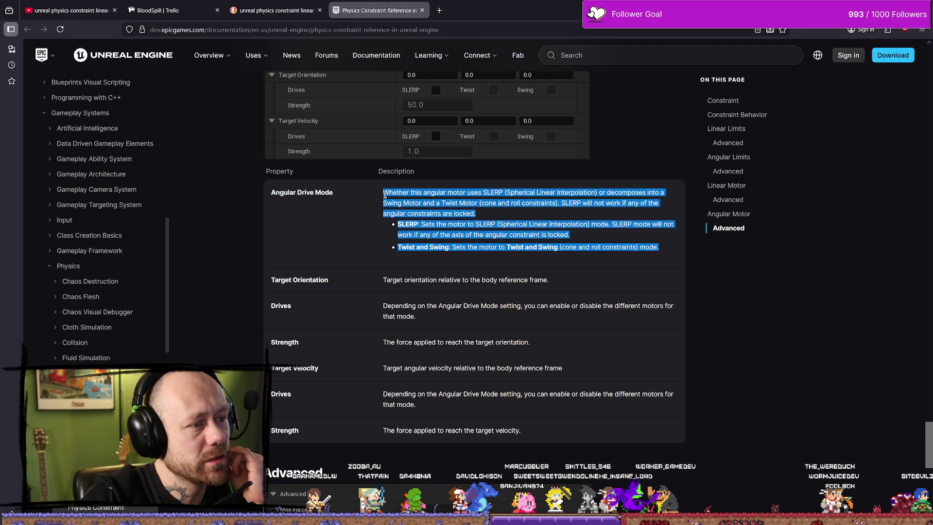
click(385, 194)
Step: Read the Advanced section's Max Force description as the drive's force limit
scroll(459, 245, down, 2)
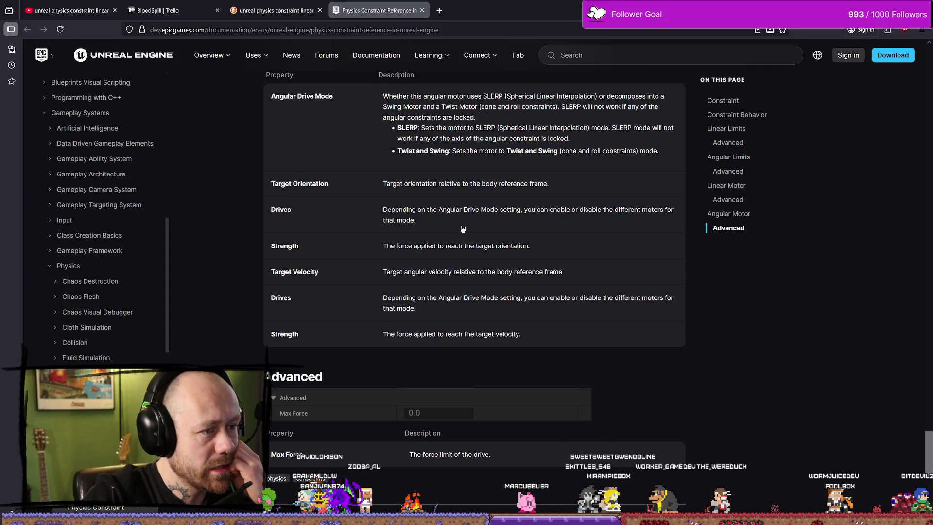
scroll(458, 205, up, 1)
scroll(458, 205, down, 7)
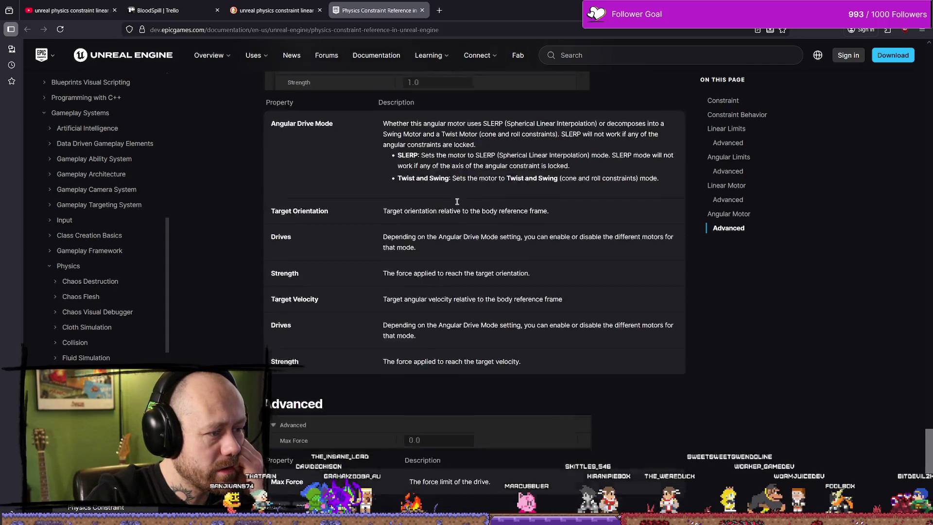
scroll(458, 205, up, 2)
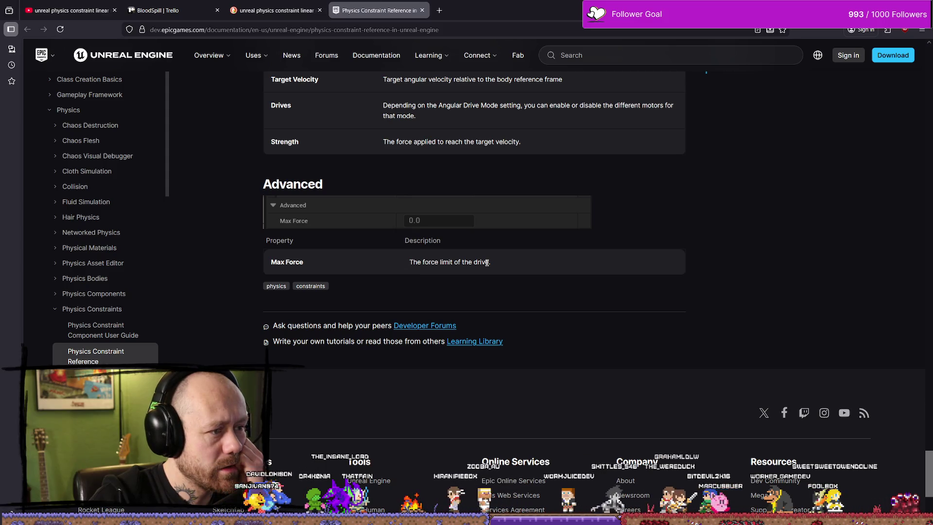
drag(408, 263, 479, 265)
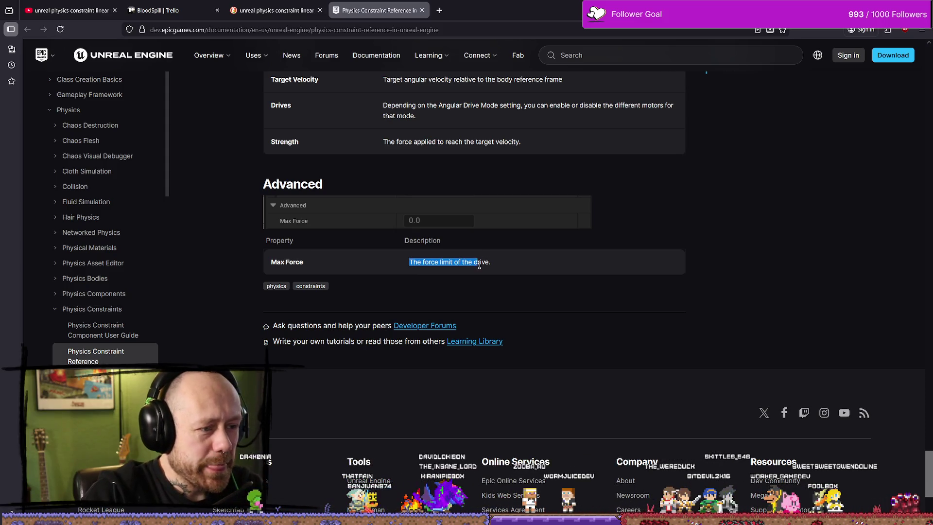
scroll(504, 254, up, 1)
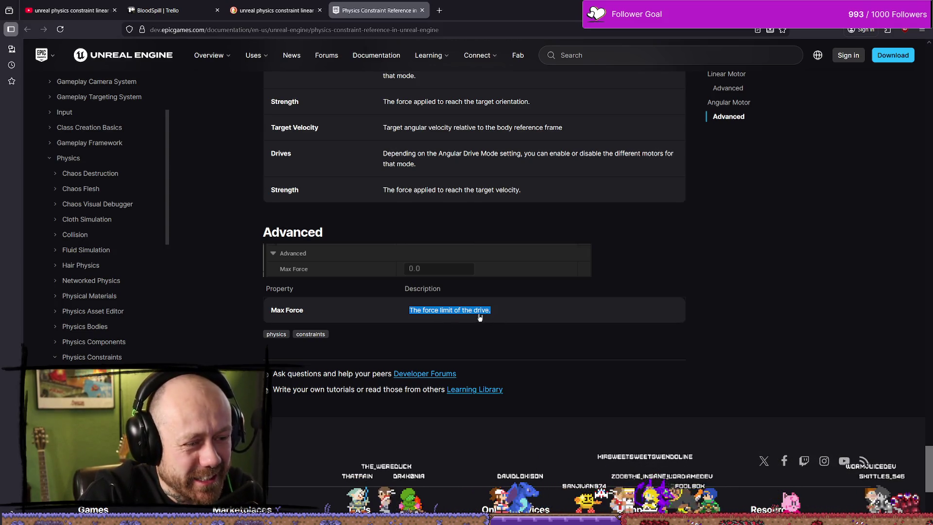
scroll(480, 313, up, 2)
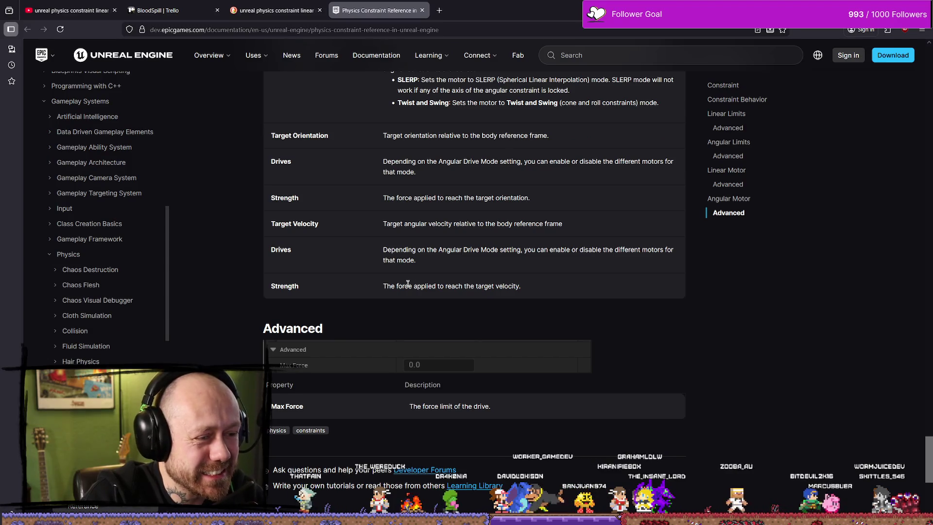
scroll(470, 280, up, 3)
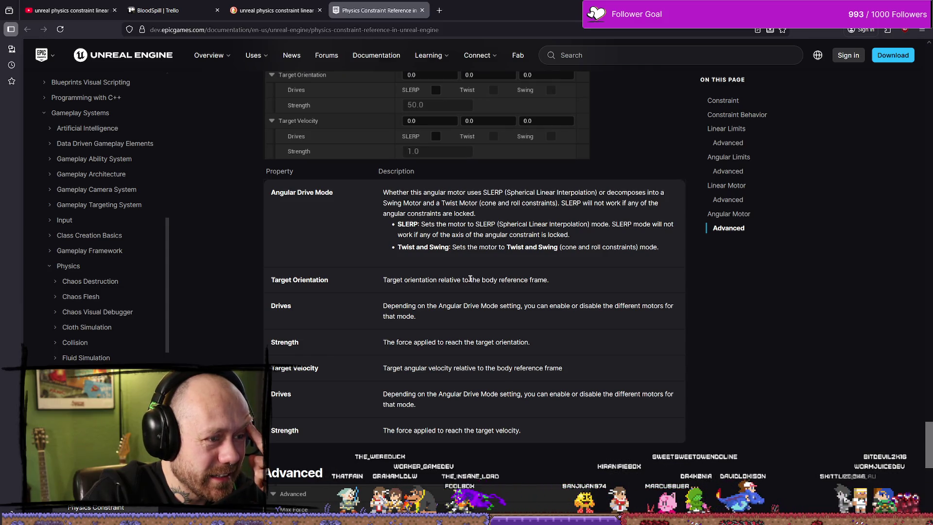
scroll(470, 279, down, 3)
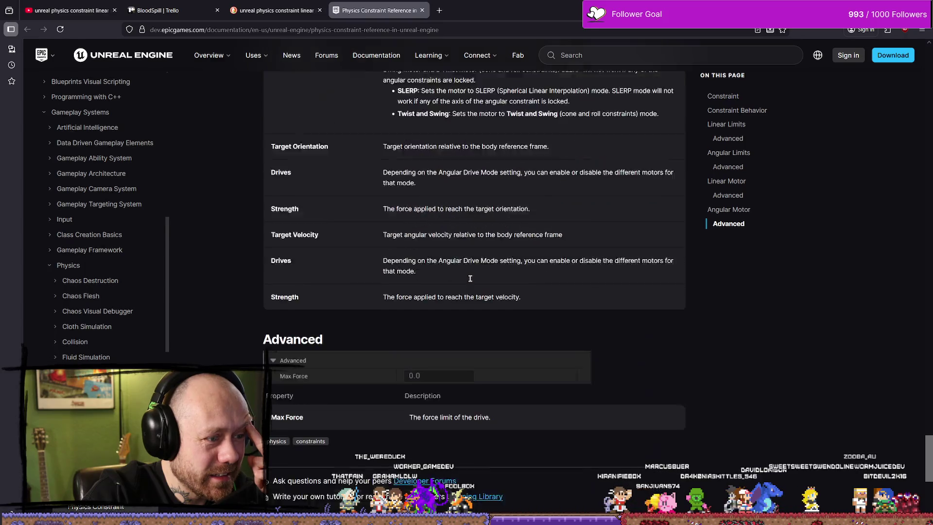
Step: Rerun the physics constraint linear and angular motor query on Google instead of DuckDuckGo
click(292, 11)
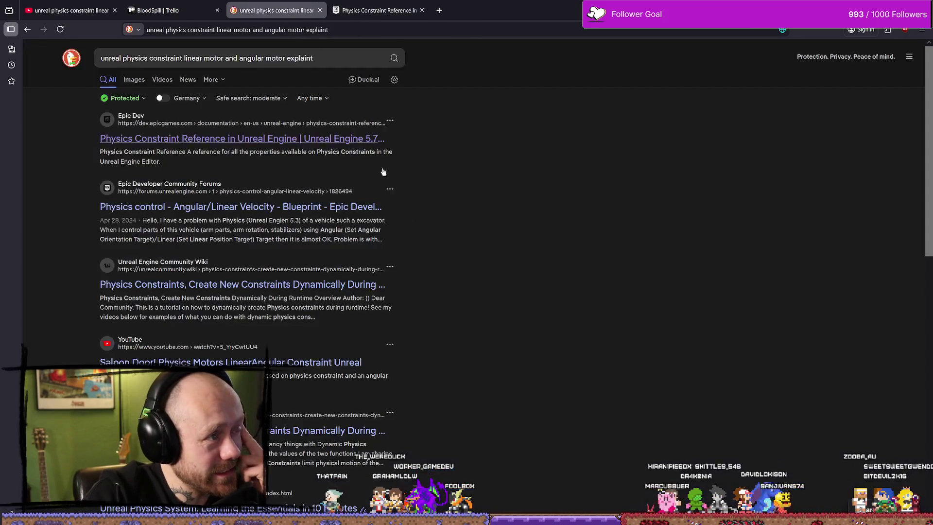
click(329, 56)
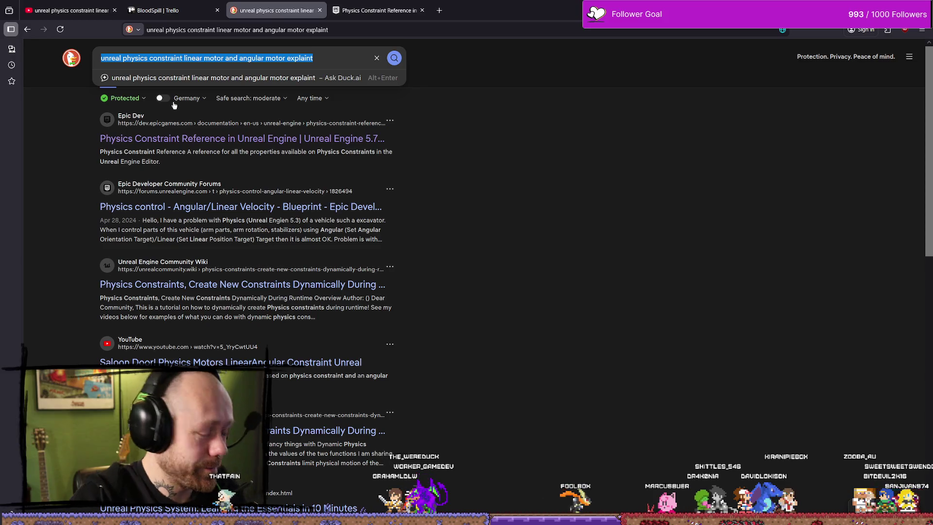
click(229, 26)
text(google.com/)
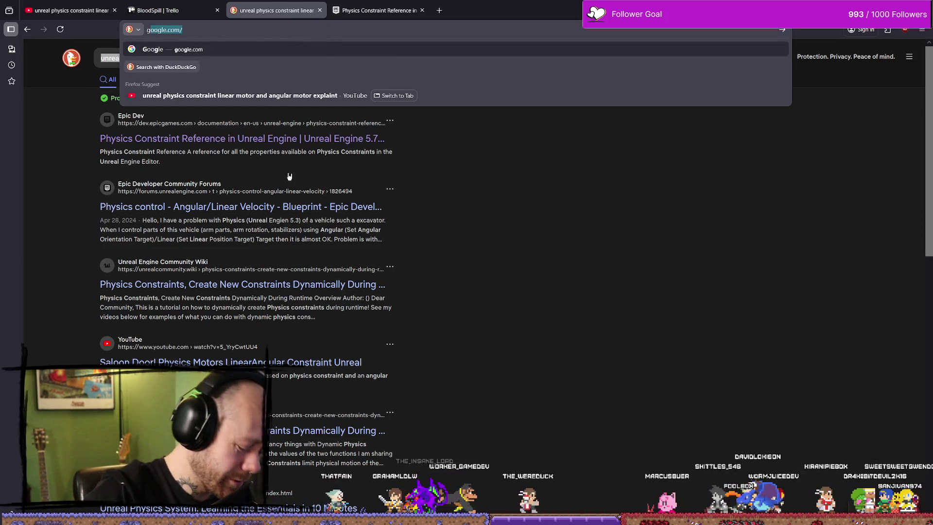
key(Return)
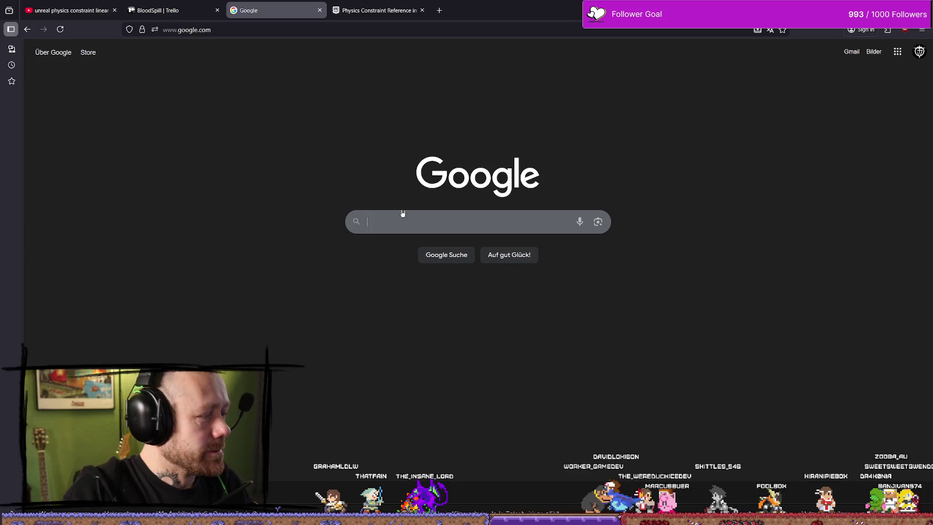
click(403, 220)
text(unreal physics constraint linear motor and angular motor explaint)
key(Return)
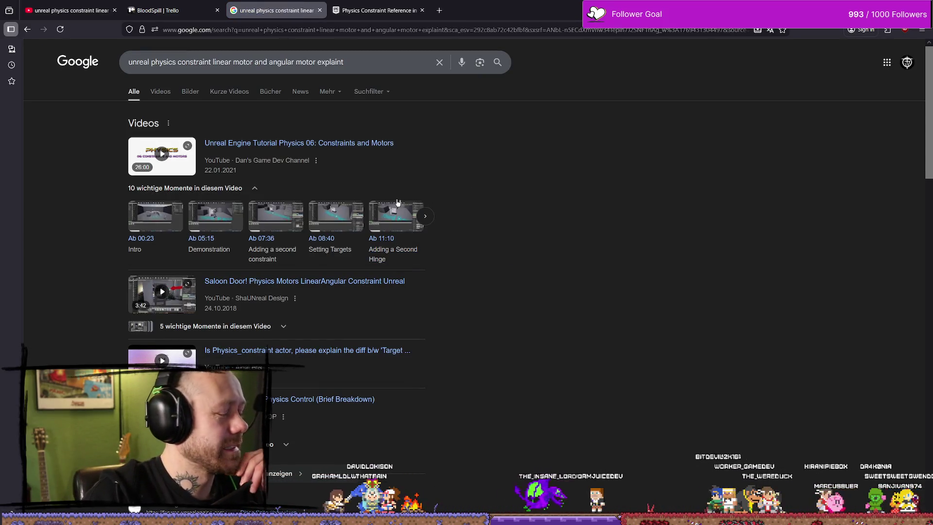
Step: Read the Unreal forum thread 'Physics Constraint linear vs angular limitations'
scroll(336, 259, down, 5)
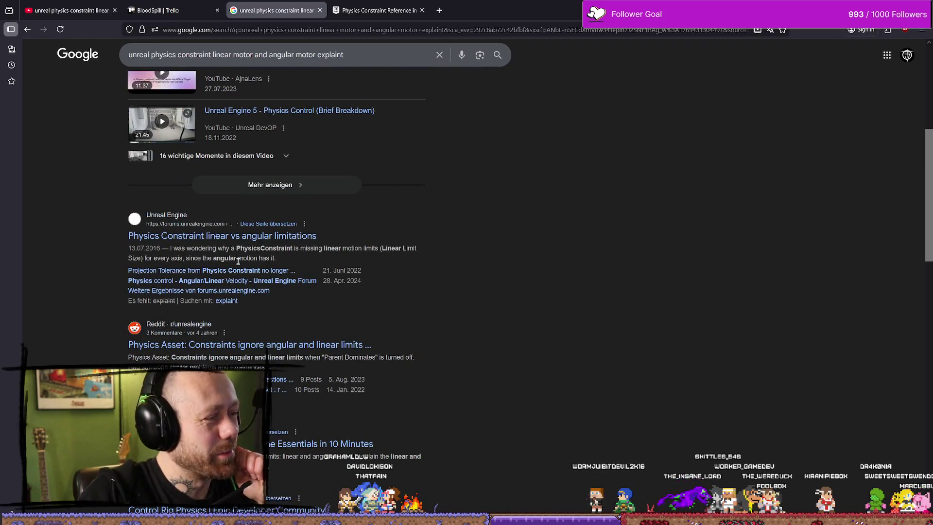
scroll(234, 256, down, 2)
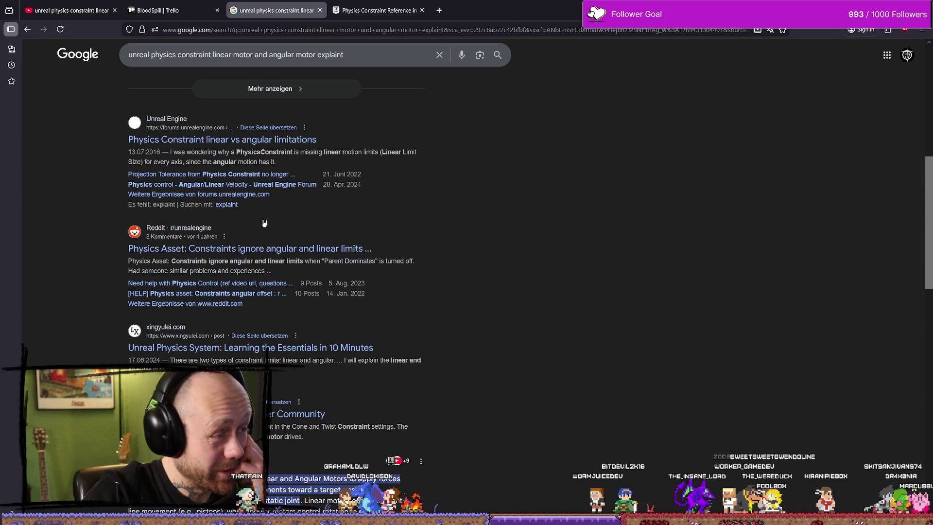
scroll(461, 207, down, 2)
scroll(403, 228, up, 3)
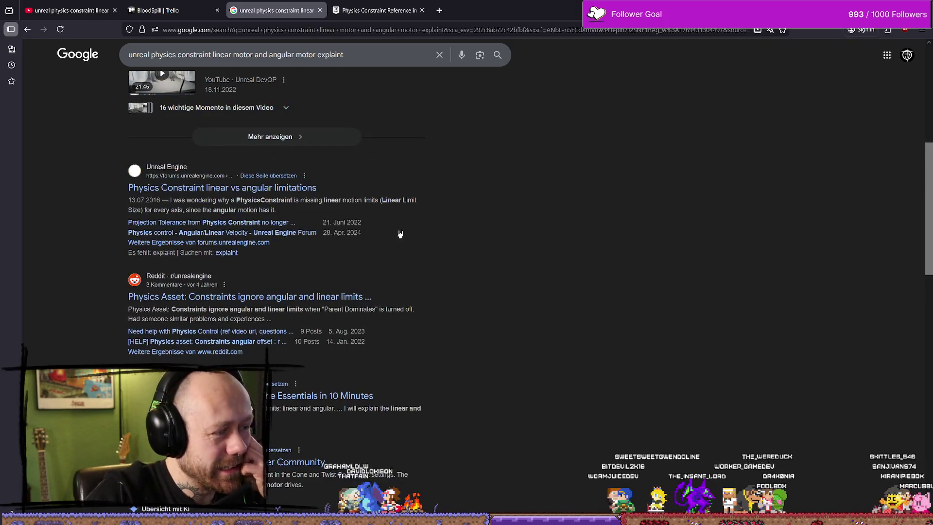
scroll(397, 265, down, 2)
scroll(254, 344, down, 3)
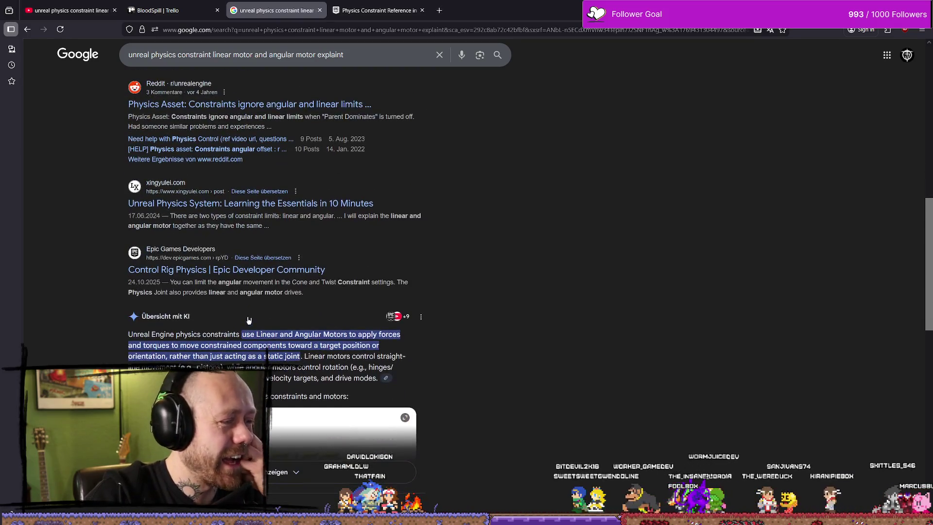
scroll(236, 300, up, 10)
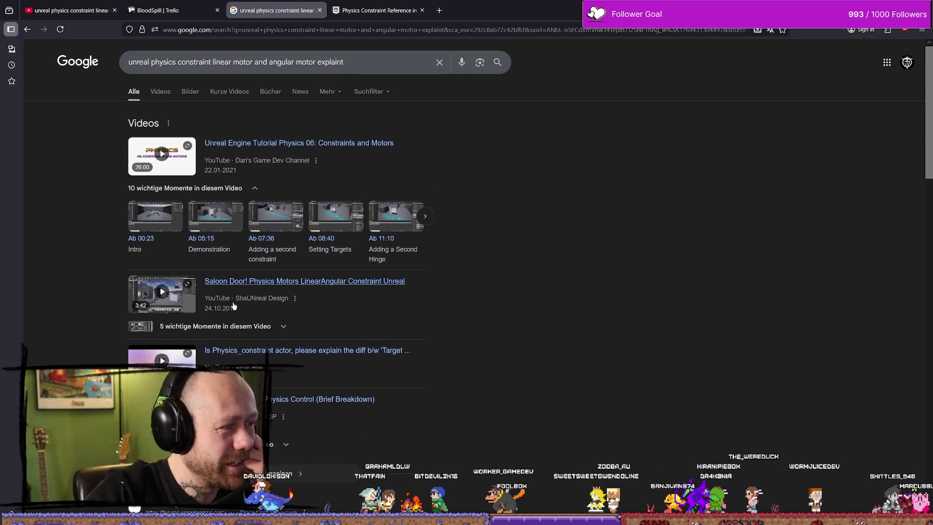
scroll(252, 321, down, 5)
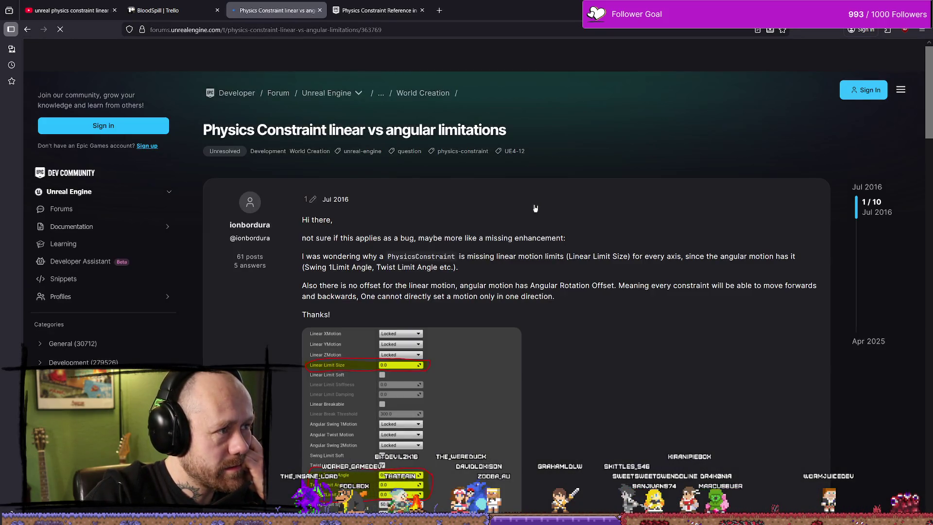
scroll(646, 210, down, 5)
scroll(648, 211, down, 4)
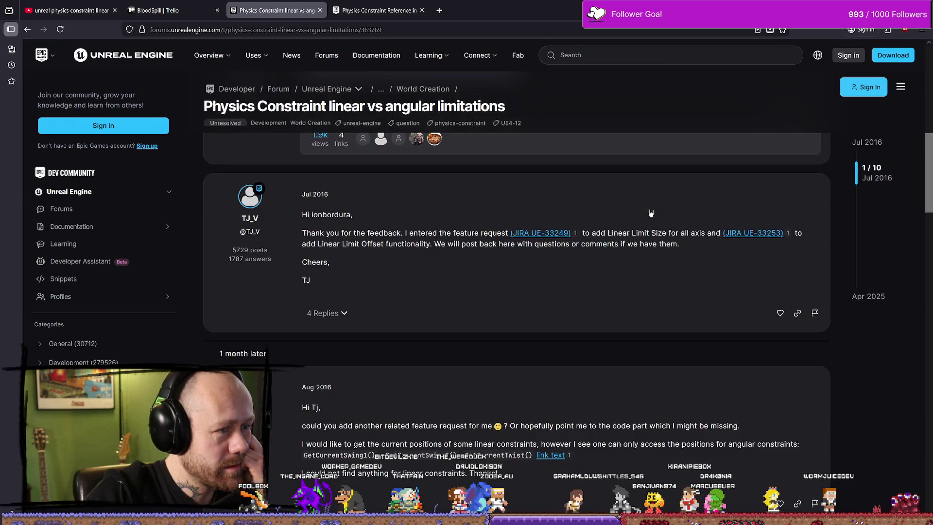
scroll(650, 212, down, 8)
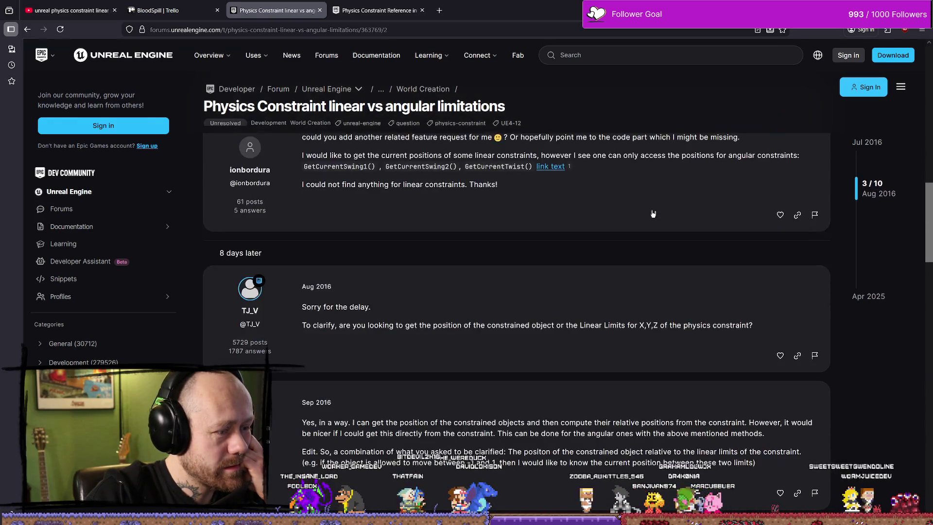
scroll(653, 214, down, 3)
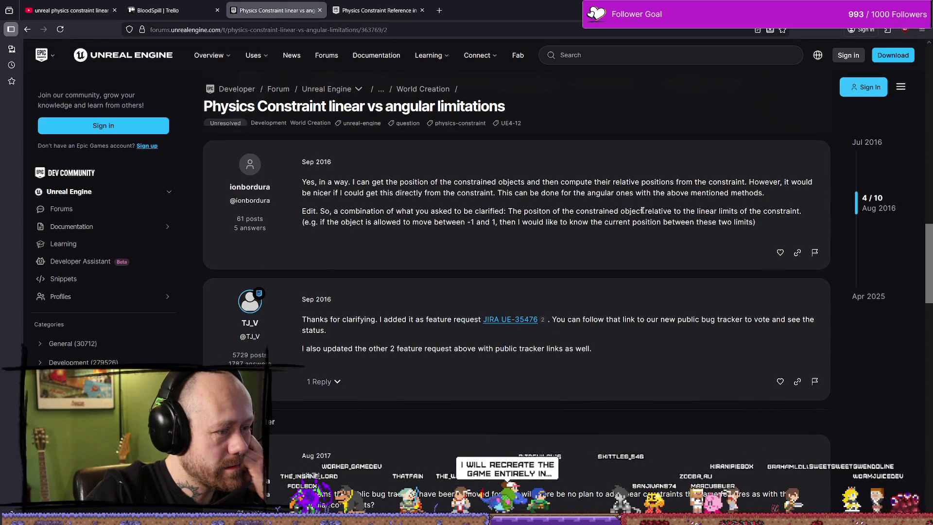
Step: Return to the motor query results, then switch to the empty Google homepage tab
key(alt+Left)
scroll(530, 238, down, 2)
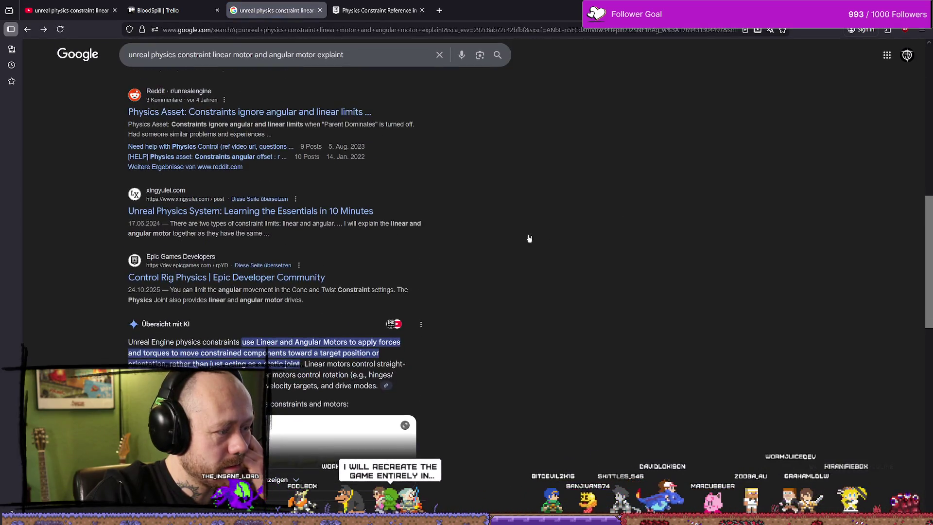
scroll(531, 237, down, 8)
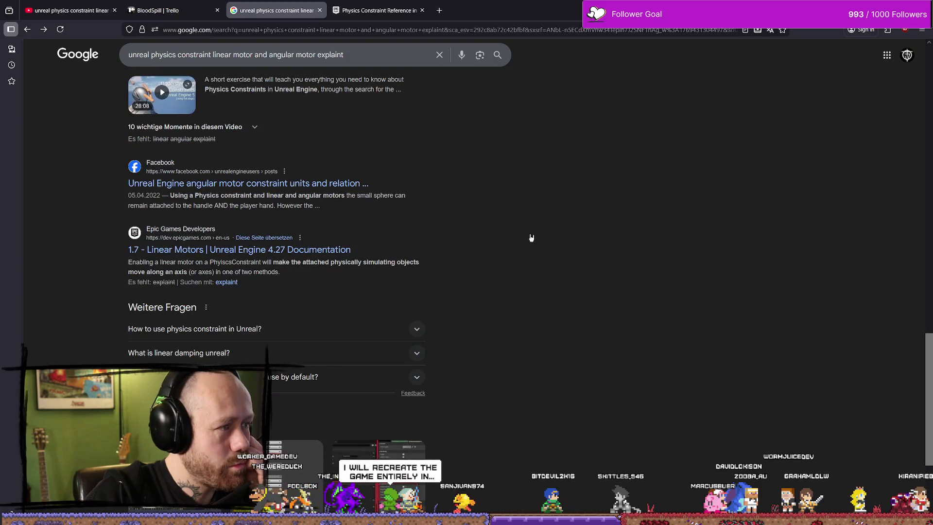
scroll(531, 237, up, 2)
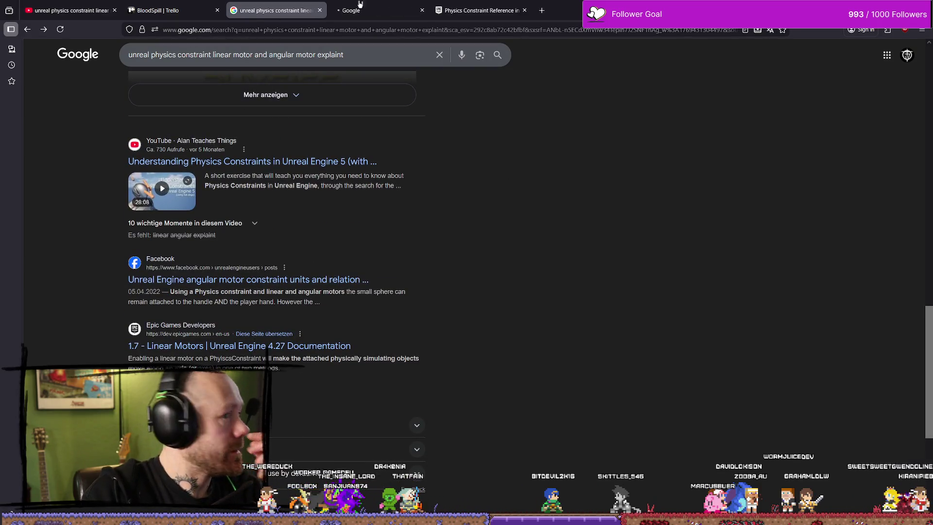
click(375, 11)
Step: Search 'unreal physics constraint limit the initial force' and open 'Any way to limit physics forces?' in a new tab
click(427, 221)
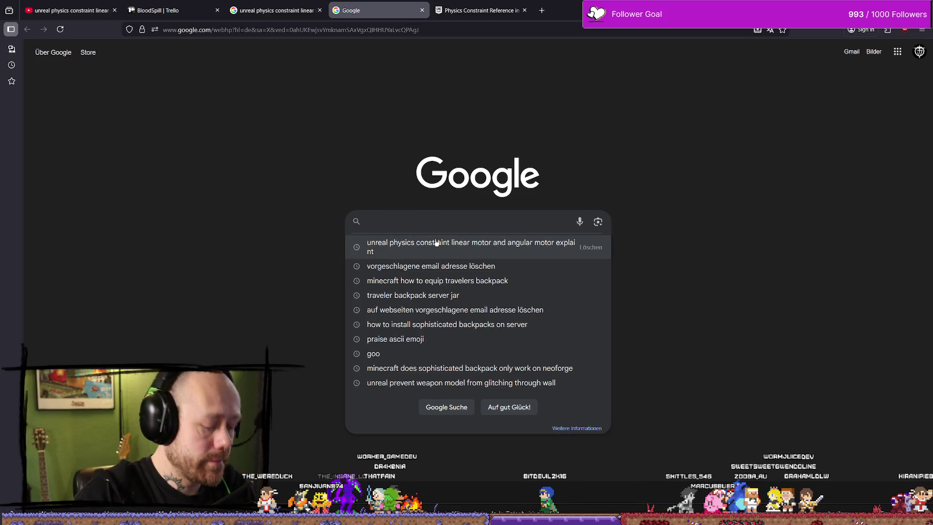
text(unreal physics)
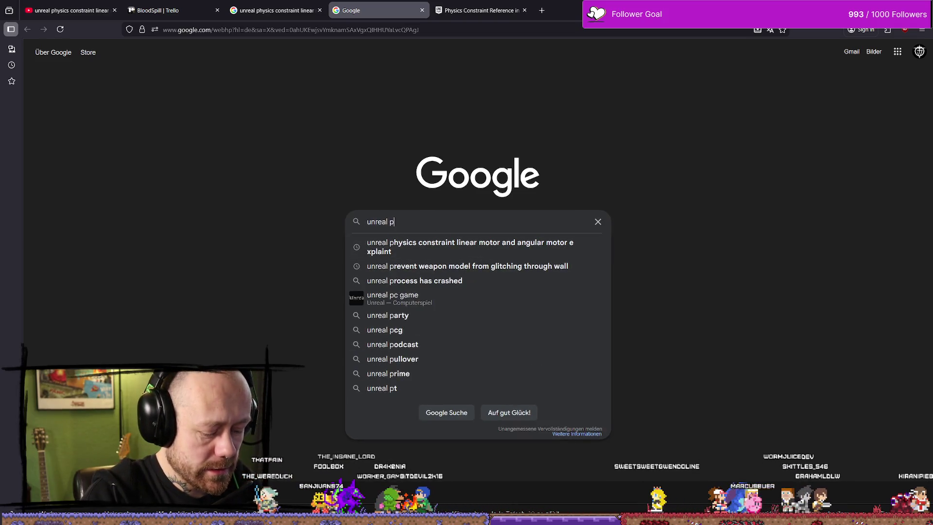
text( c)
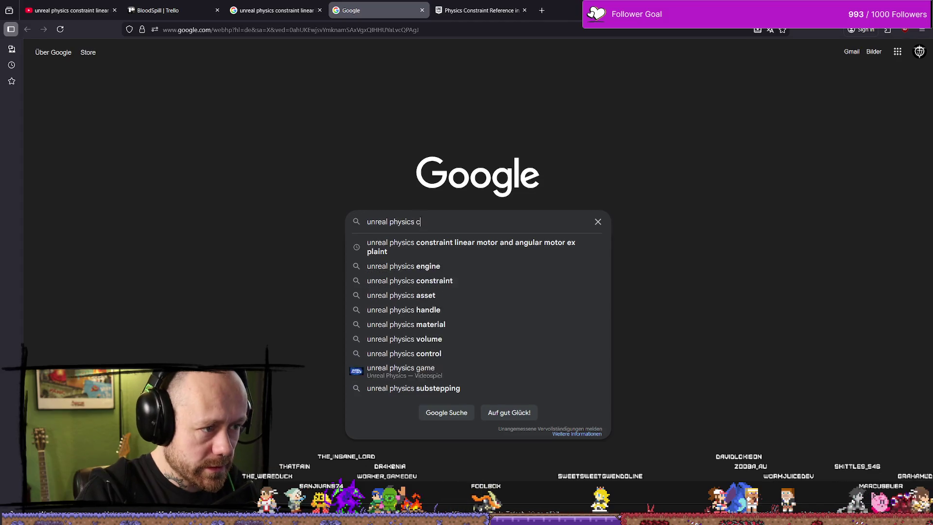
text(onstraint limi)
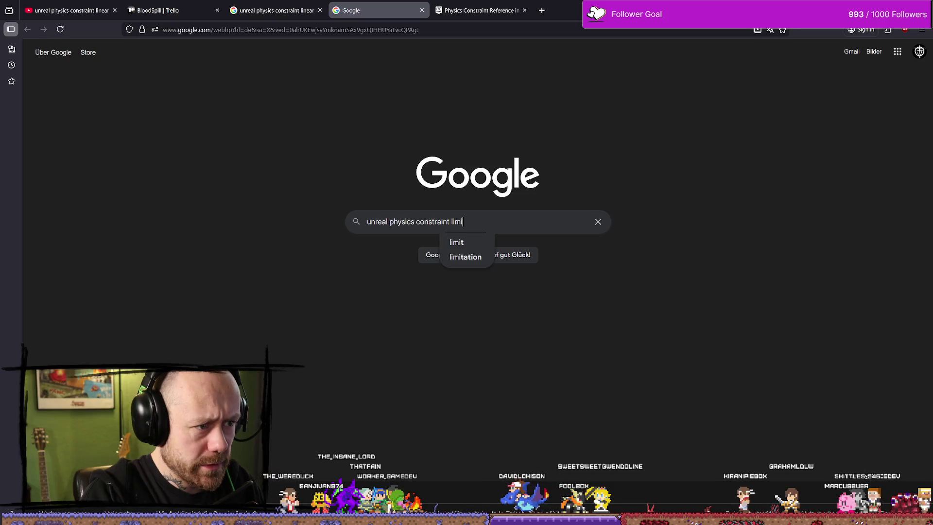
text(t t the in)
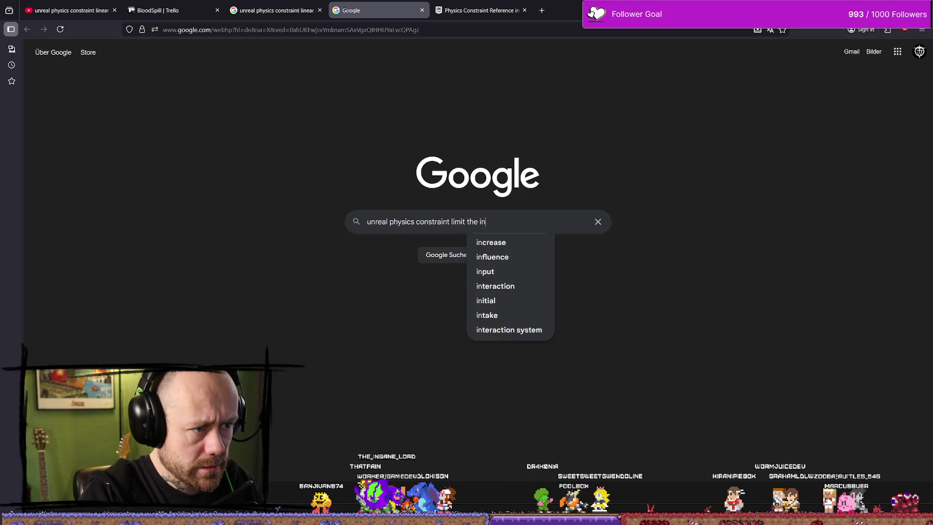
text(iti)
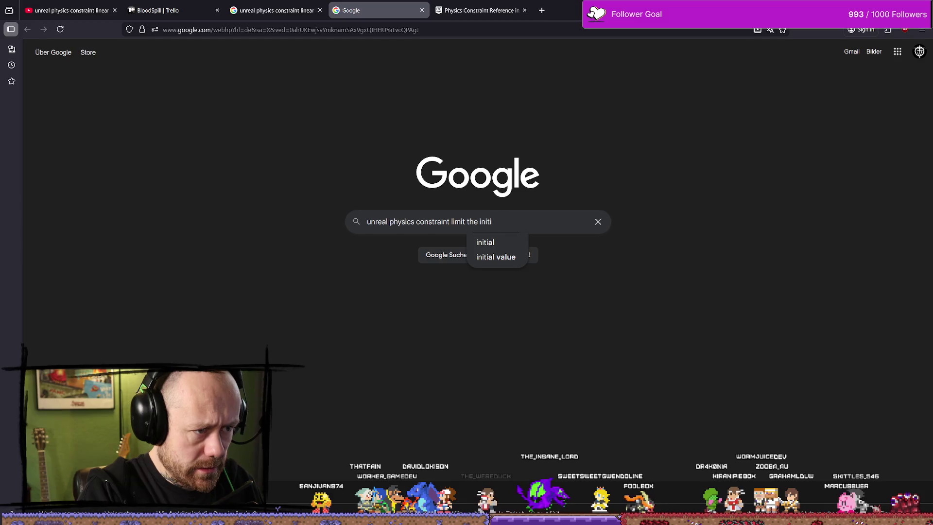
text(al )
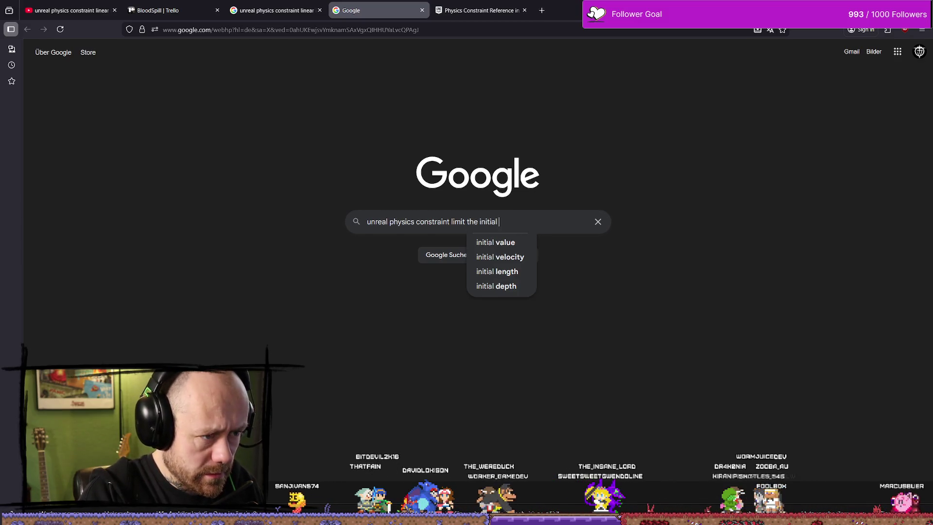
text(force)
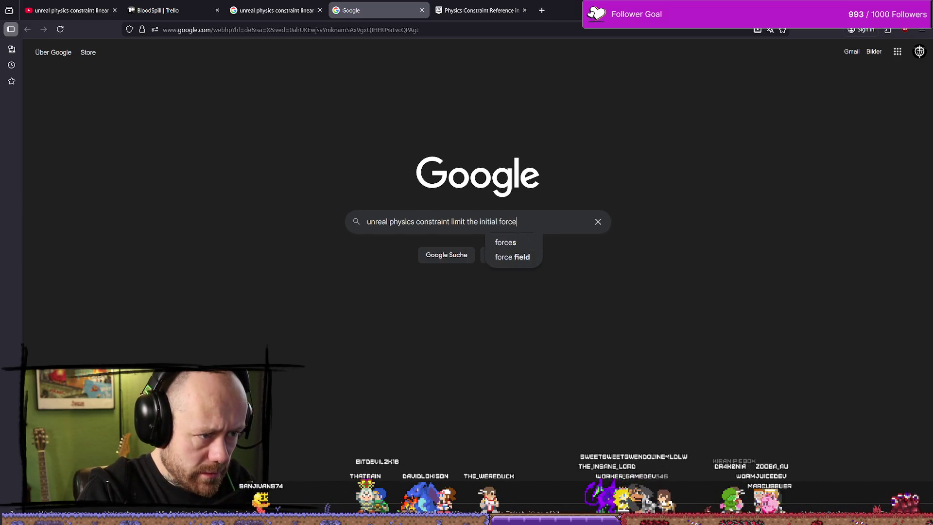
key(Return)
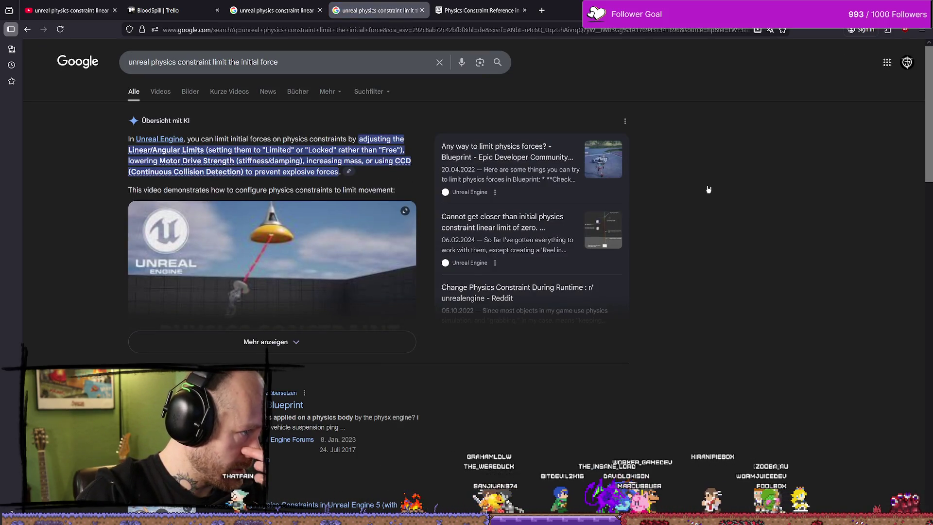
scroll(709, 189, down, 5)
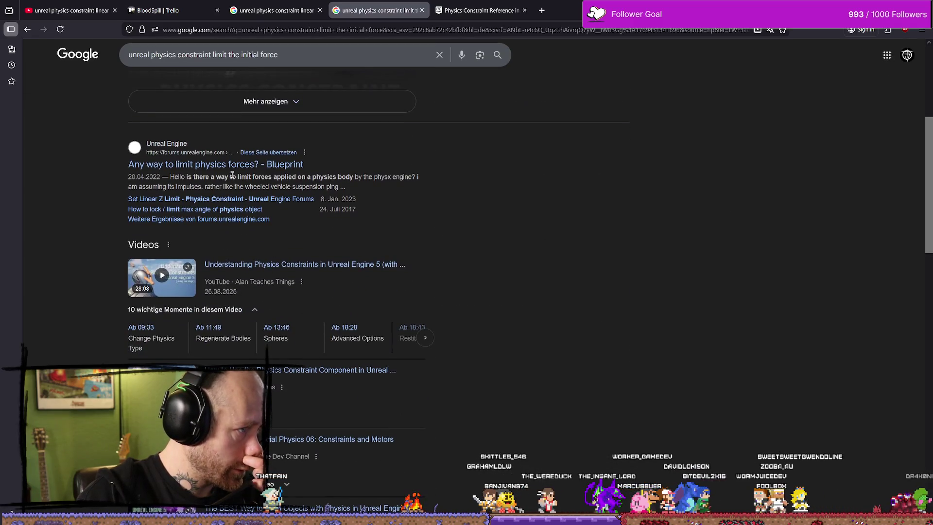
middle_click(276, 165)
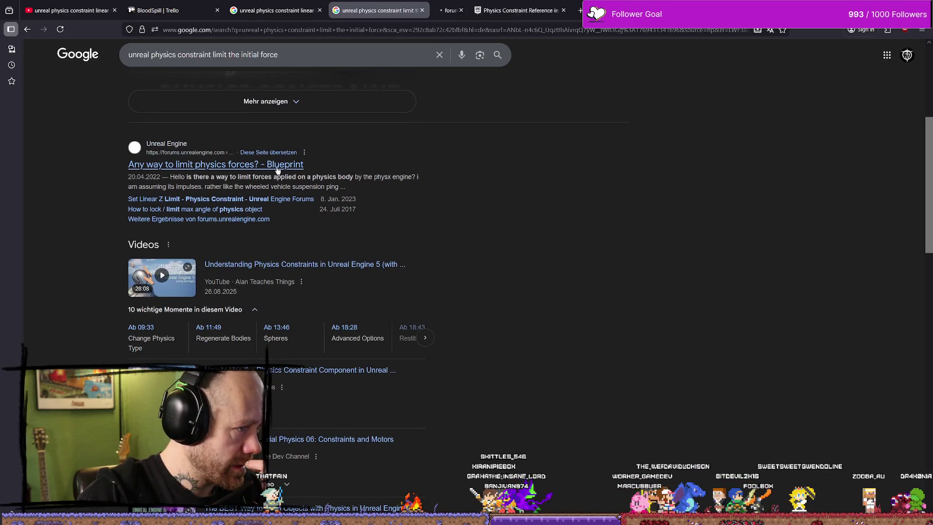
Step: Read the forum thread on limiting physics forces
click(481, 11)
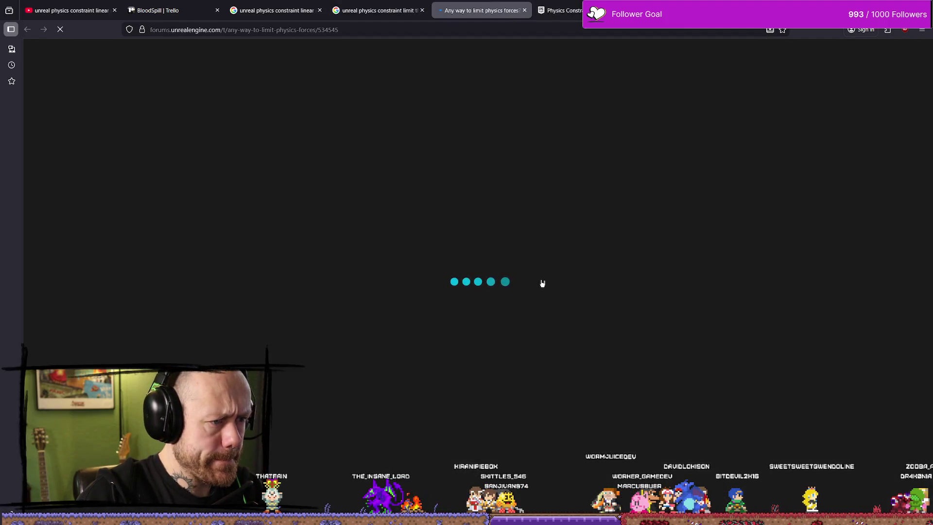
scroll(658, 291, down, 2)
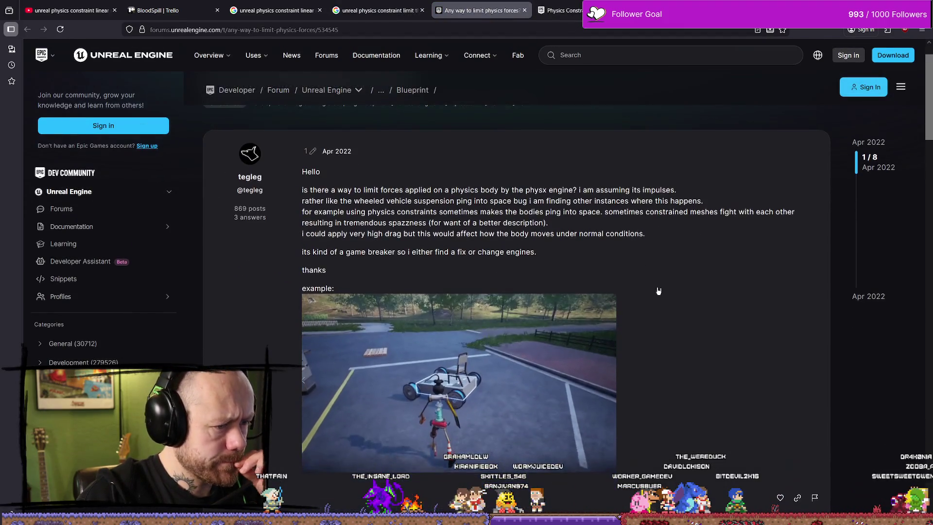
scroll(659, 291, down, 3)
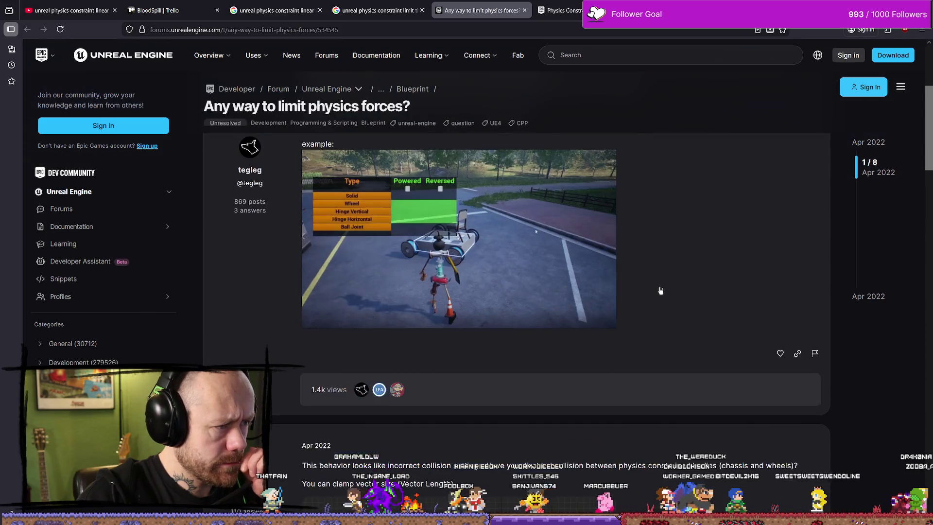
scroll(661, 290, down, 3)
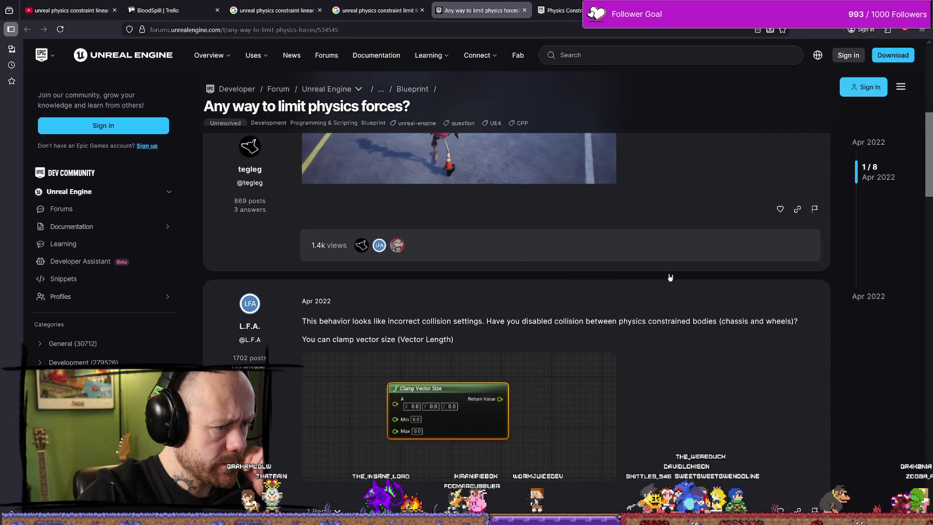
scroll(662, 290, up, 4)
scroll(669, 276, down, 3)
scroll(670, 276, down, 5)
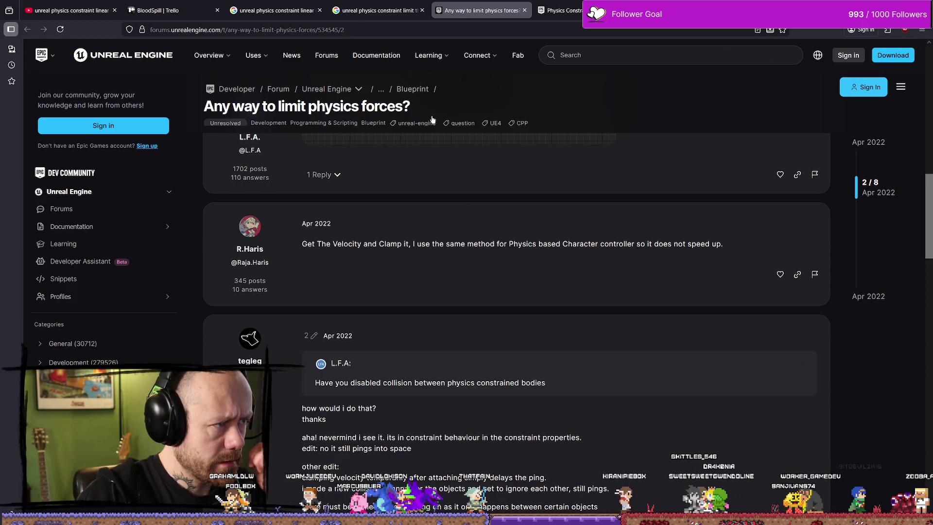
Step: Open the Reddit post about the linear limit of zero and its linked Imgur diagram
click(376, 11)
scroll(414, 304, down, 3)
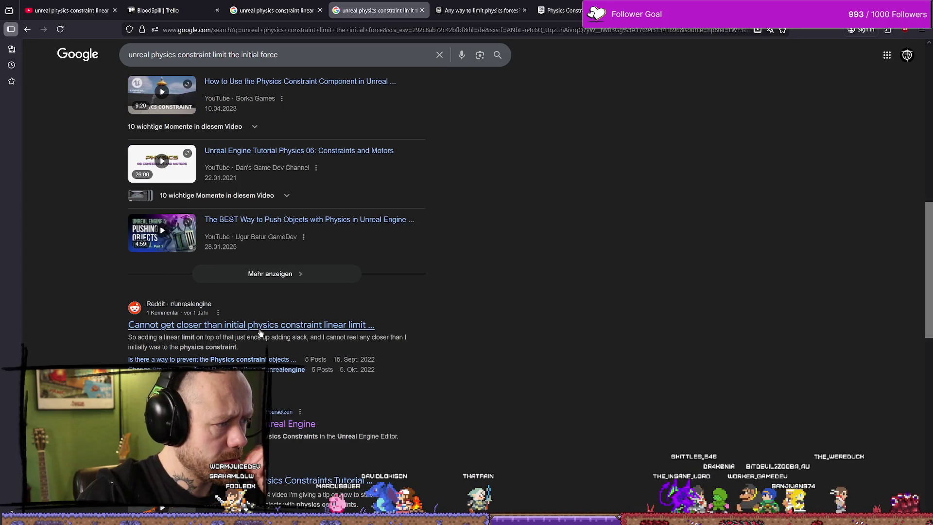
click(350, 332)
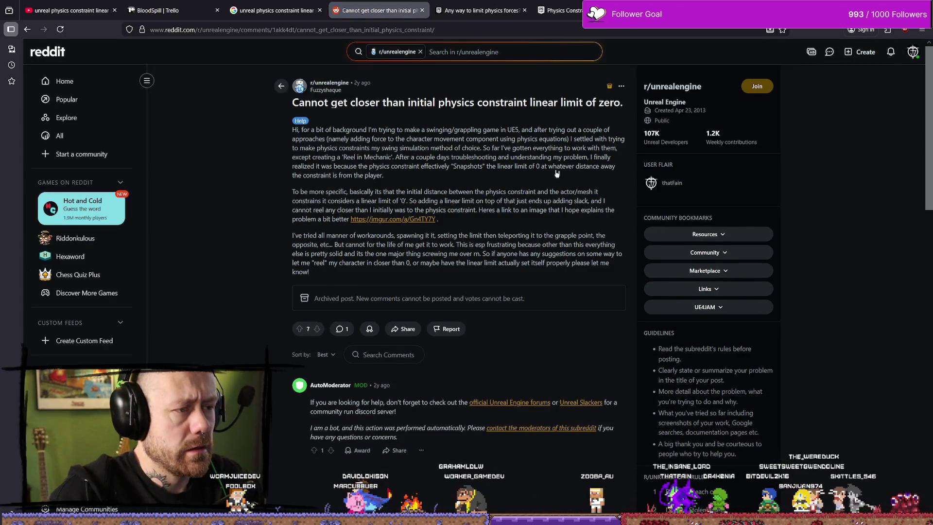
click(403, 220)
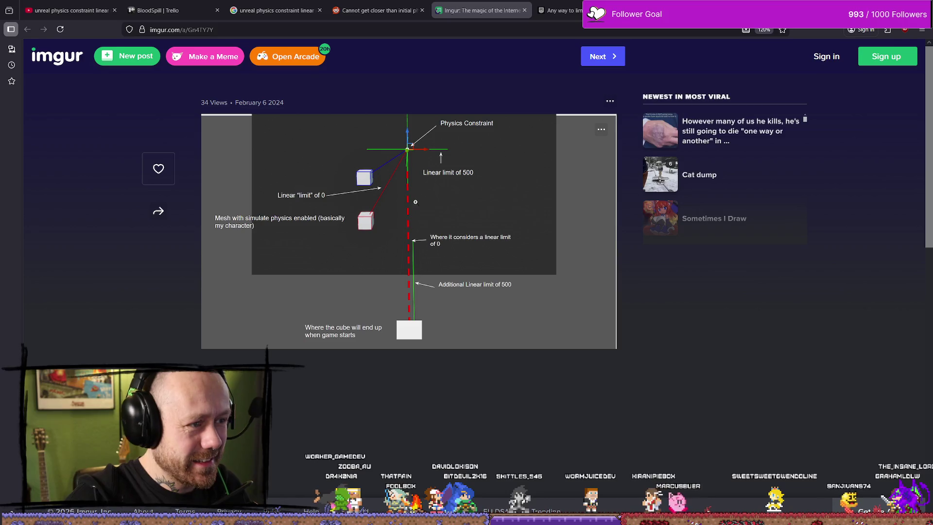
Step: Enlarge the constraint diagram showing linear limits 0 and 500 to study it
scroll(415, 146, down, 3)
scroll(425, 221, up, 3)
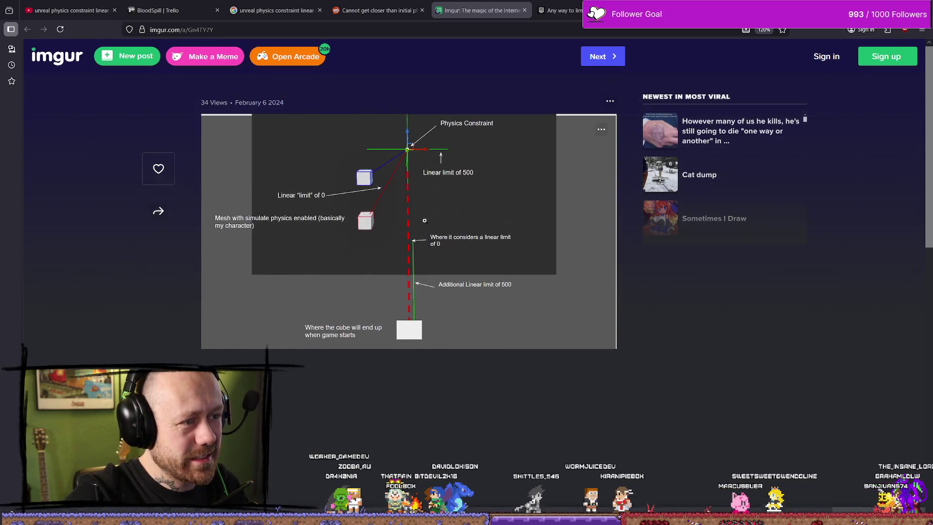
click(458, 135)
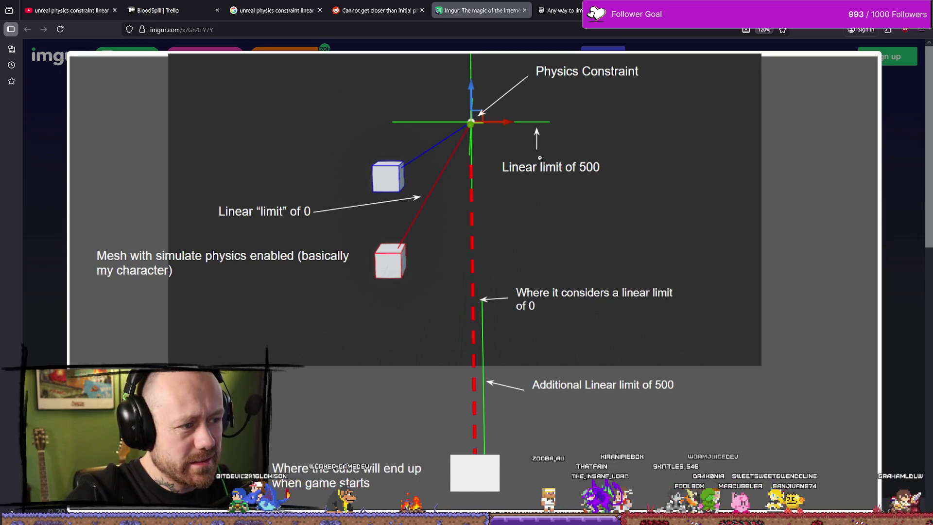
click(539, 158)
click(396, 158)
click(394, 158)
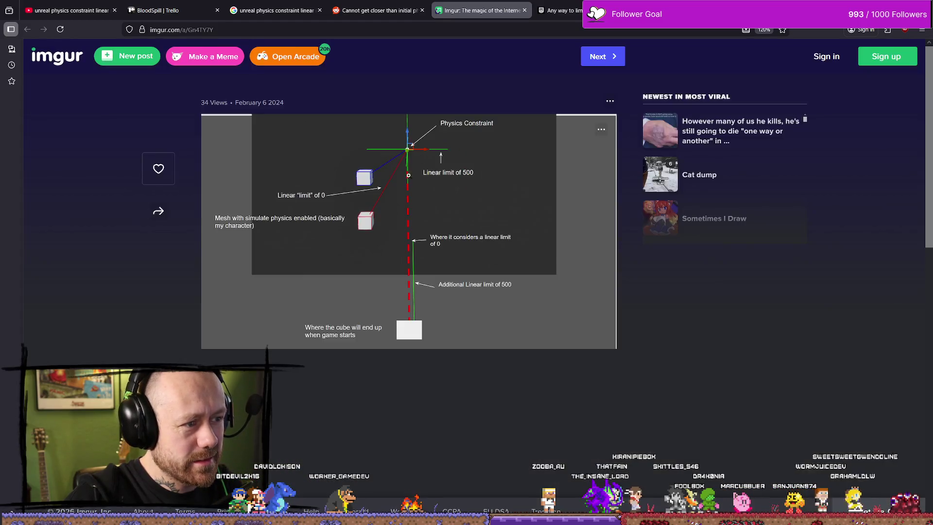
click(390, 158)
click(385, 158)
click(384, 157)
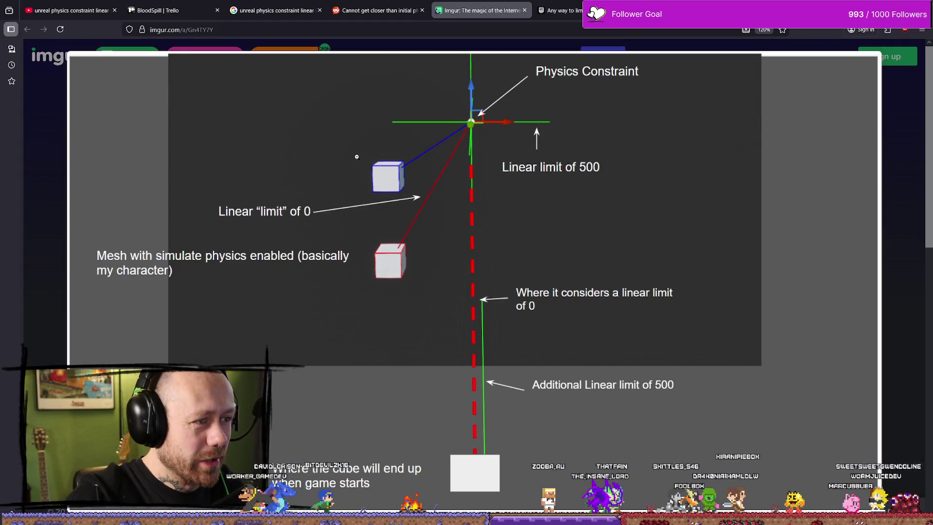
click(356, 156)
Step: Review the enlarged diagram once more, then close the Imgur tab to return to Reddit
click(364, 152)
click(402, 151)
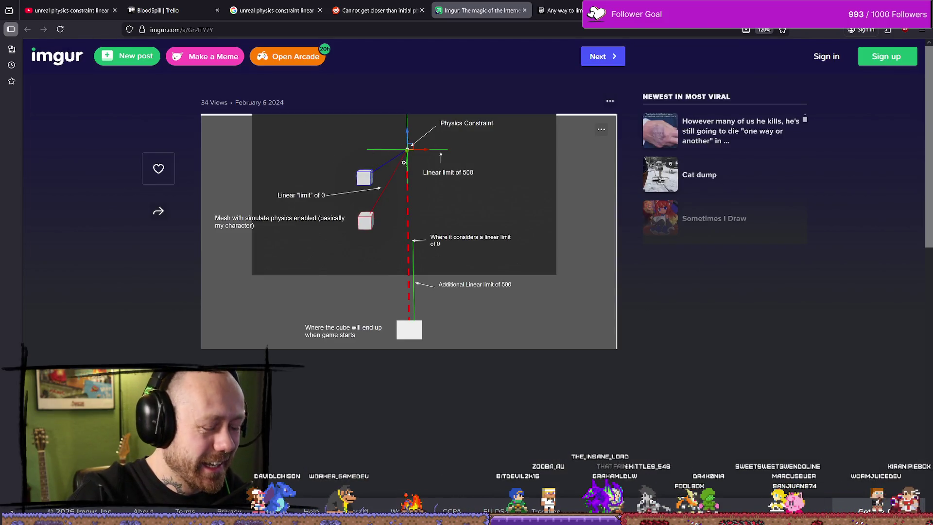
click(411, 153)
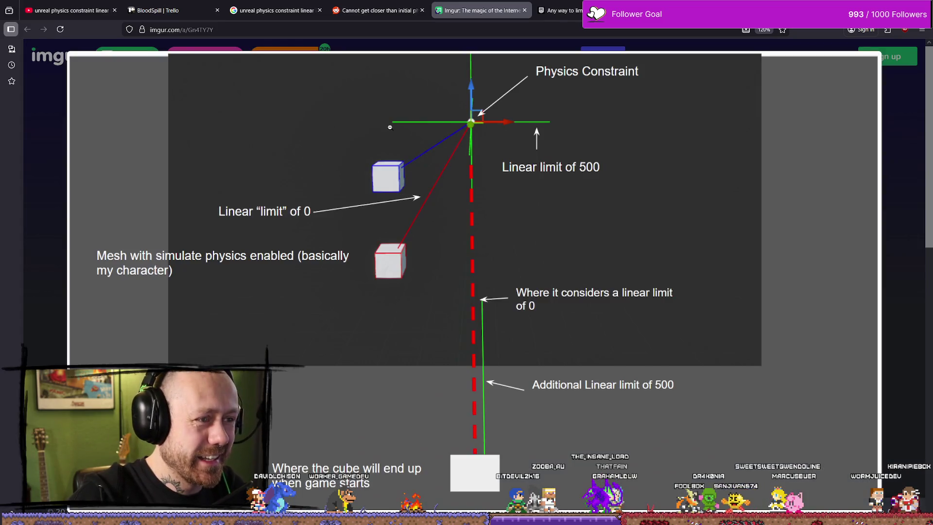
click(389, 135)
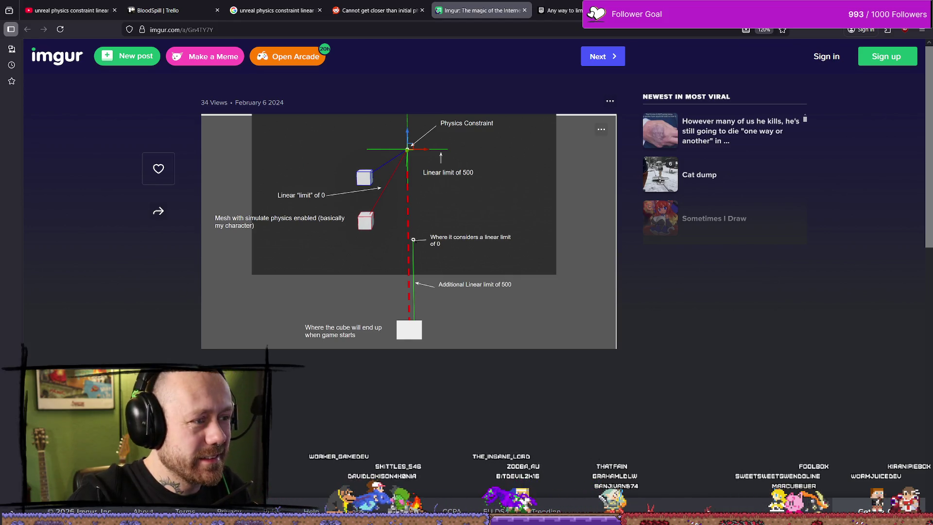
click(426, 159)
click(426, 159)
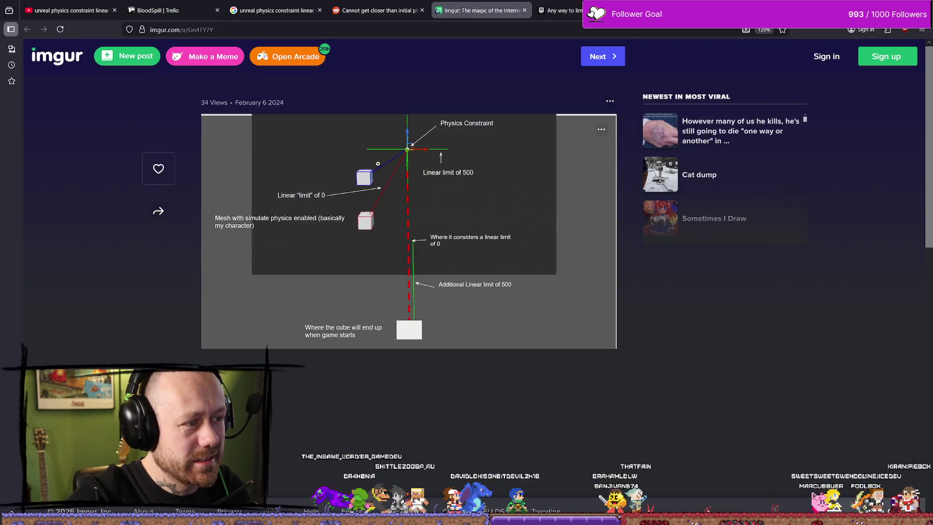
click(416, 209)
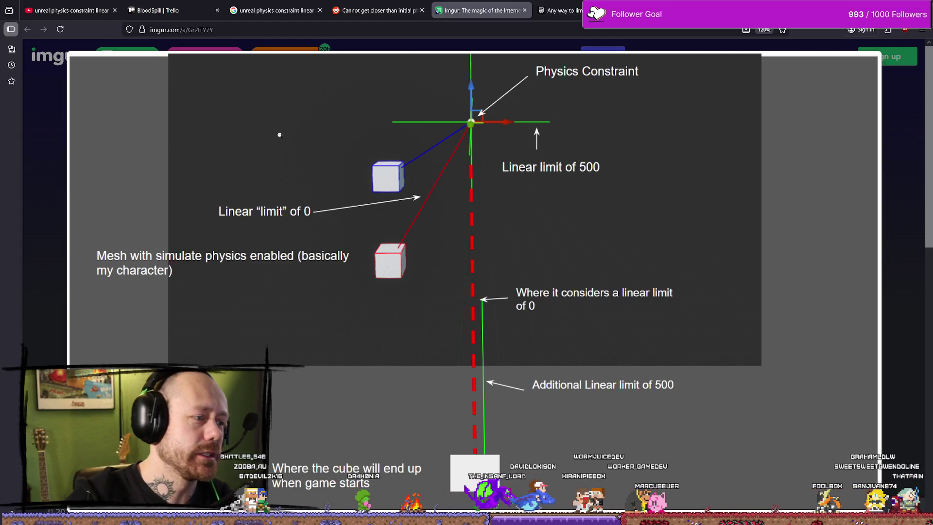
click(538, 232)
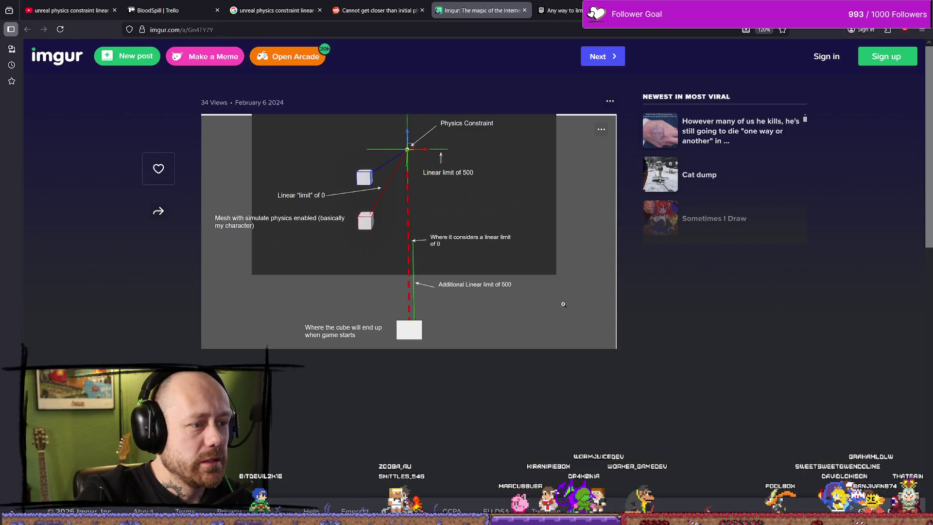
click(524, 10)
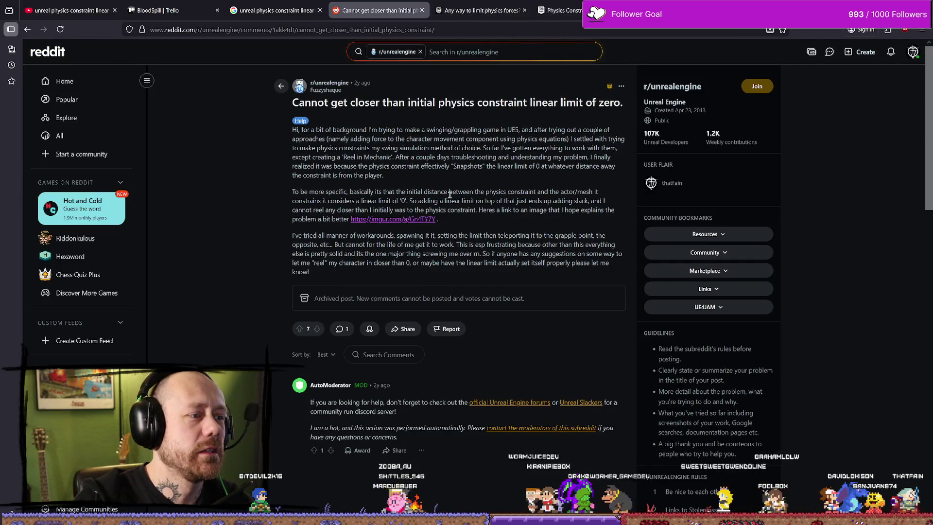
Step: Return to the Google results for limiting initial force and expand the full AI overview
scroll(577, 220, down, 4)
scroll(576, 219, up, 4)
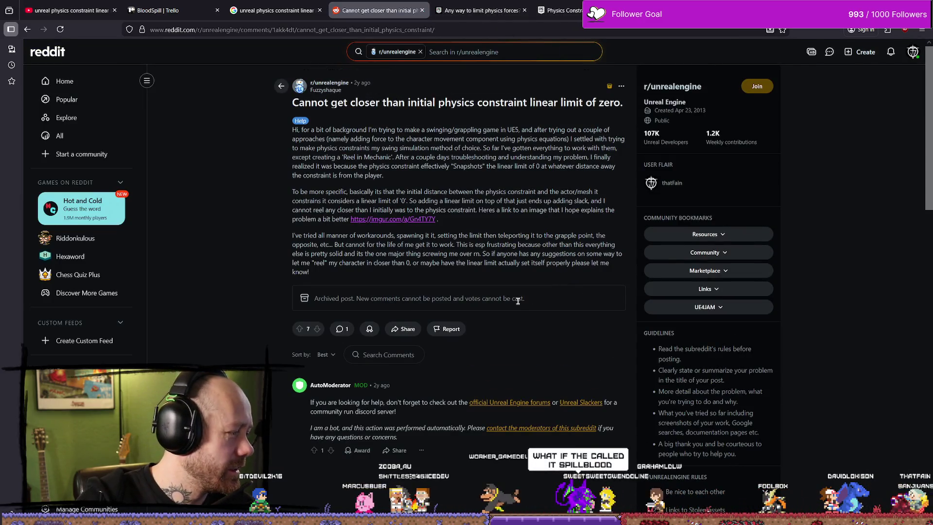
key(alt+Left)
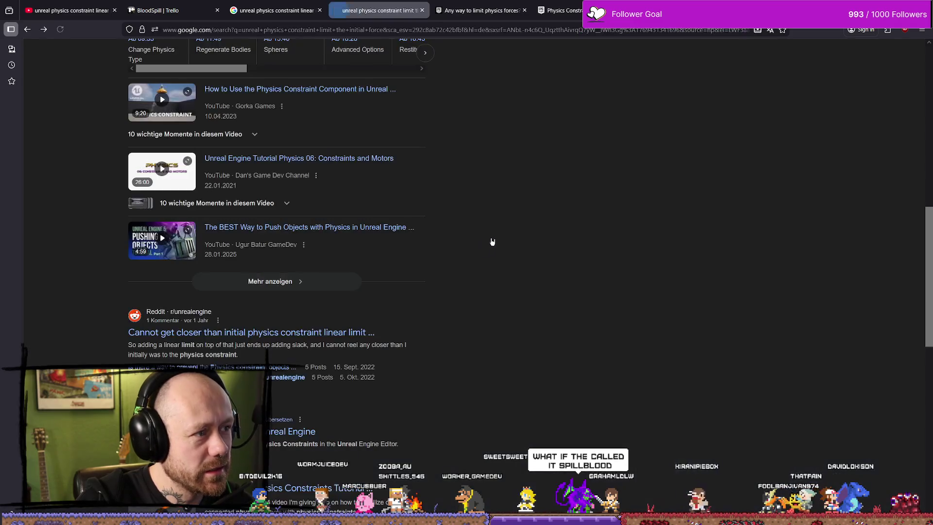
scroll(235, 243, down, 5)
scroll(245, 246, down, 1)
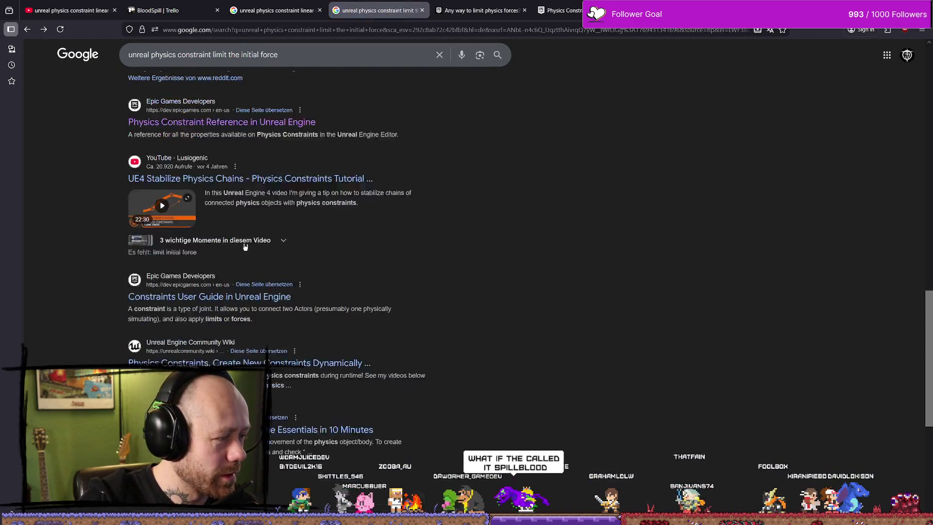
scroll(247, 247, down, 1)
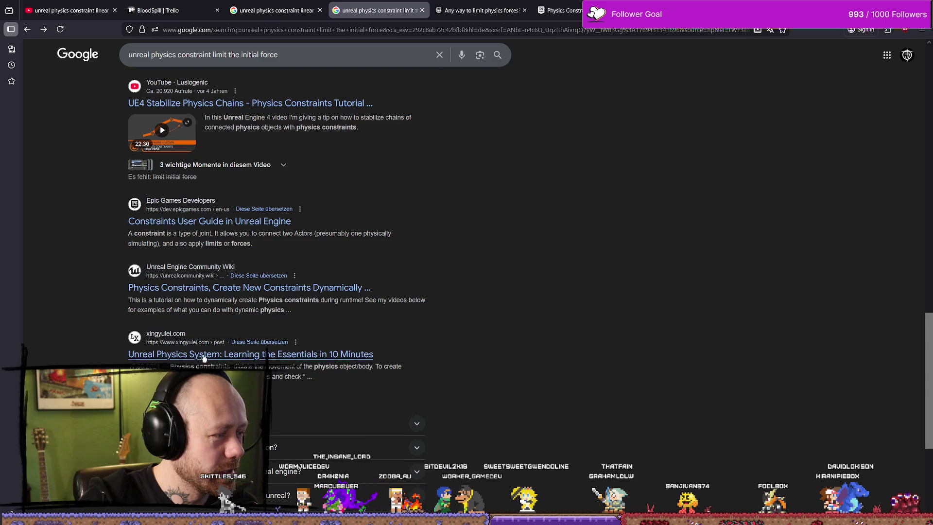
scroll(426, 364, up, 10)
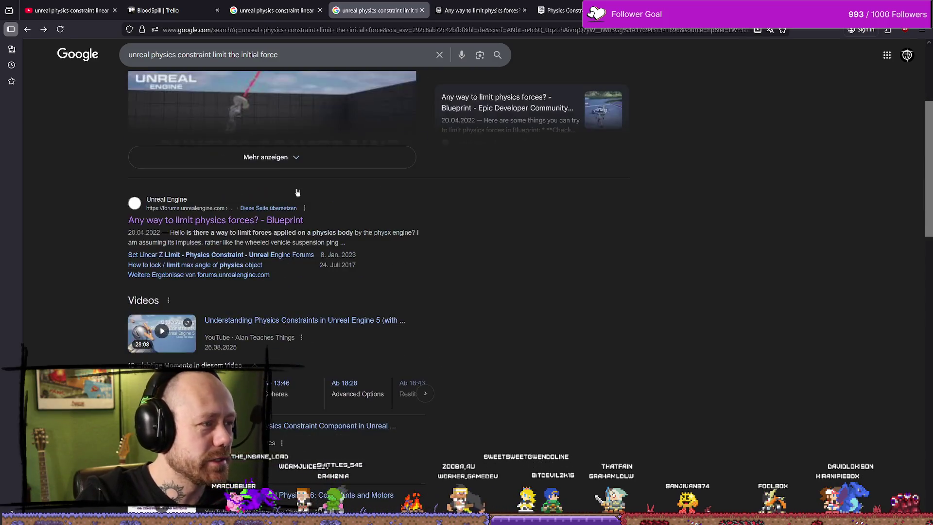
click(301, 341)
scroll(340, 339, down, 4)
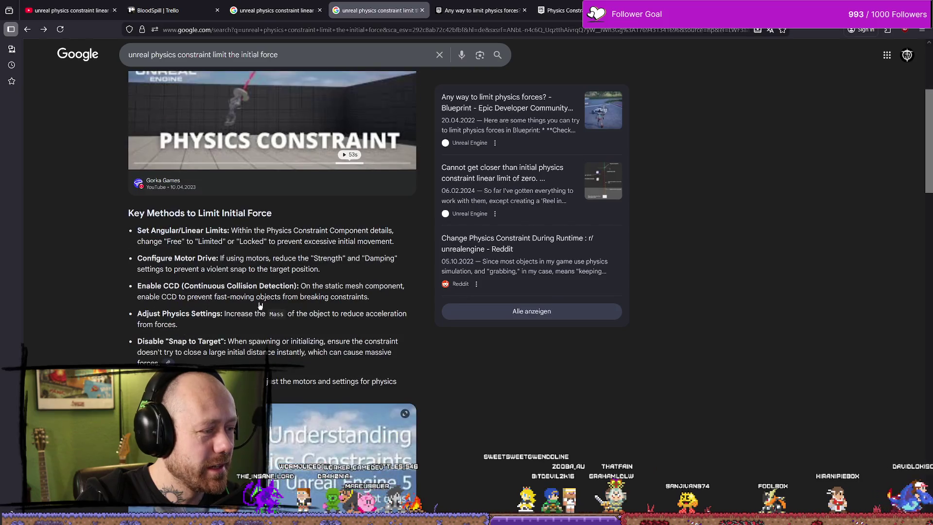
scroll(343, 340, up, 4)
scroll(345, 340, down, 2)
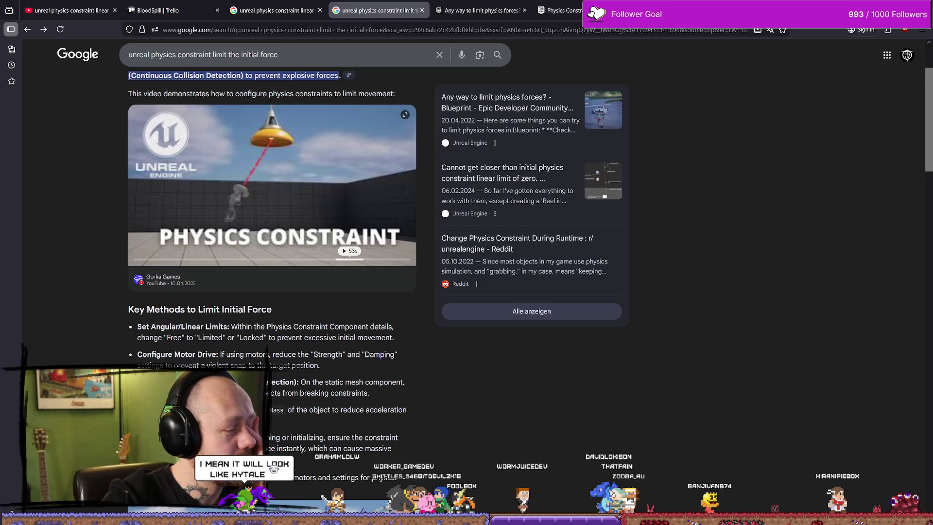
Step: Preview the Physics Constraint Component video, close it, and browse further results
click(318, 190)
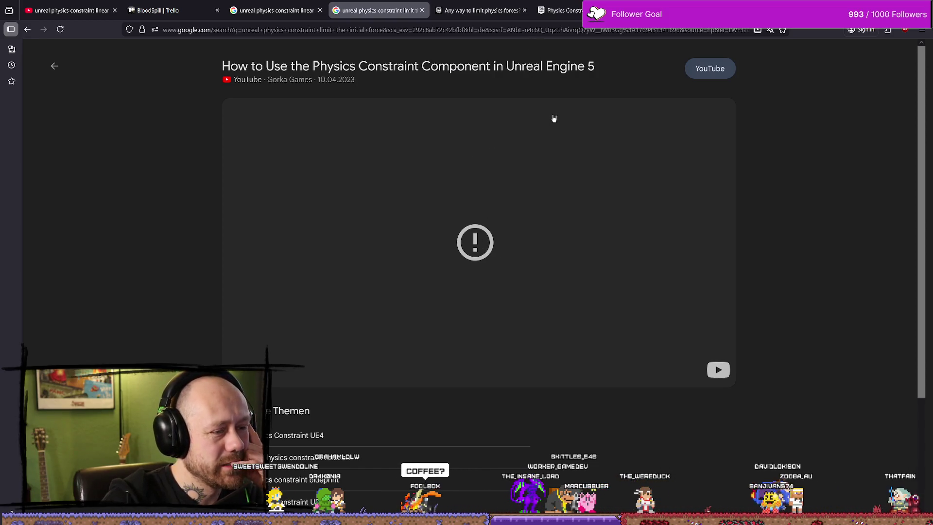
key(Escape)
scroll(347, 265, down, 7)
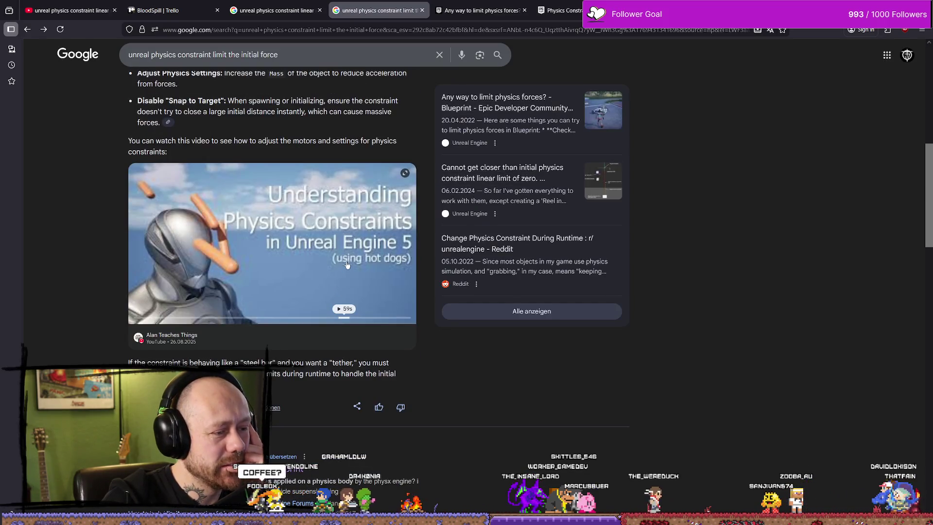
scroll(284, 339, down, 3)
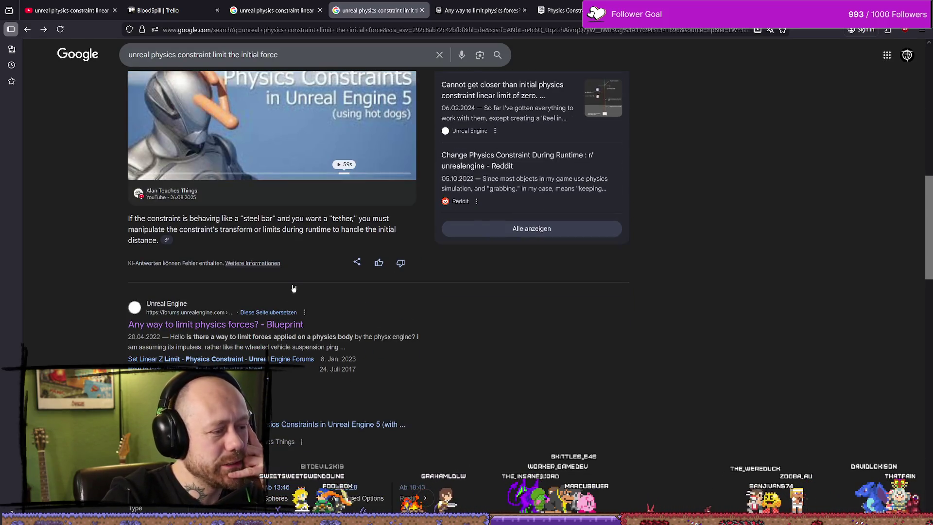
scroll(293, 289, down, 2)
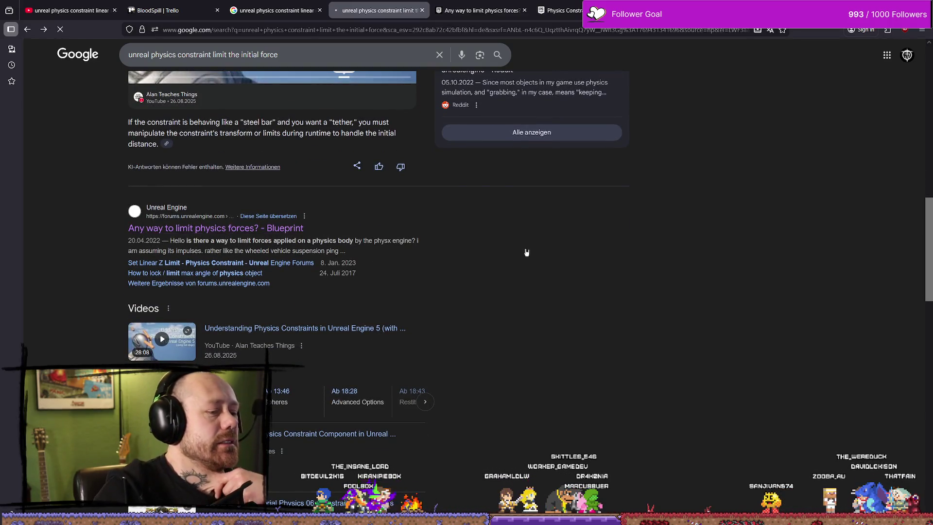
scroll(423, 277, down, 10)
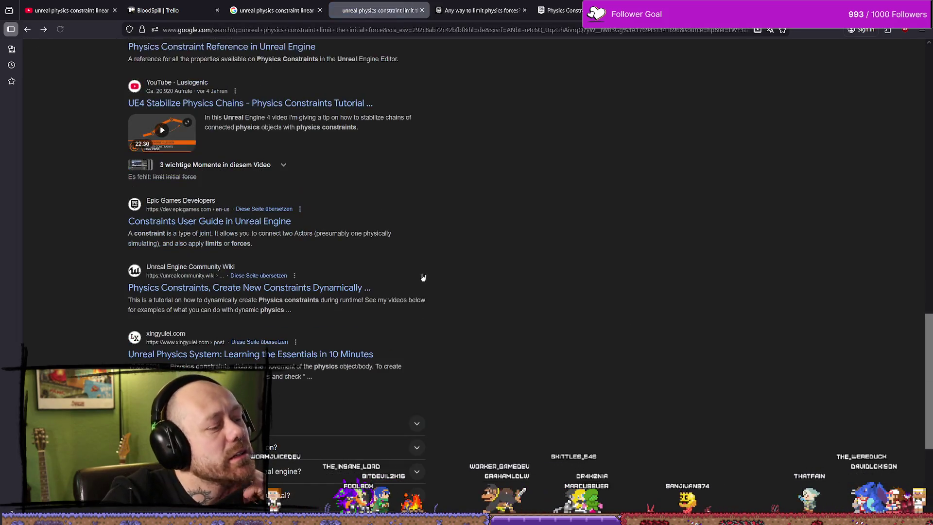
scroll(352, 245, up, 9)
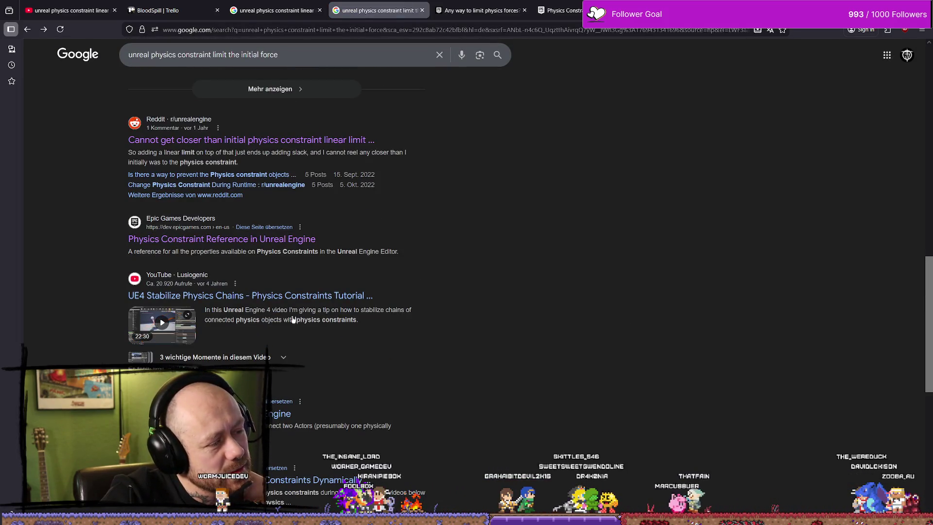
Step: Play the Lusiogenic 'UE4 Stabilize Physics Chain' tutorial and seek to the punching-bag angular motor settings
click(310, 298)
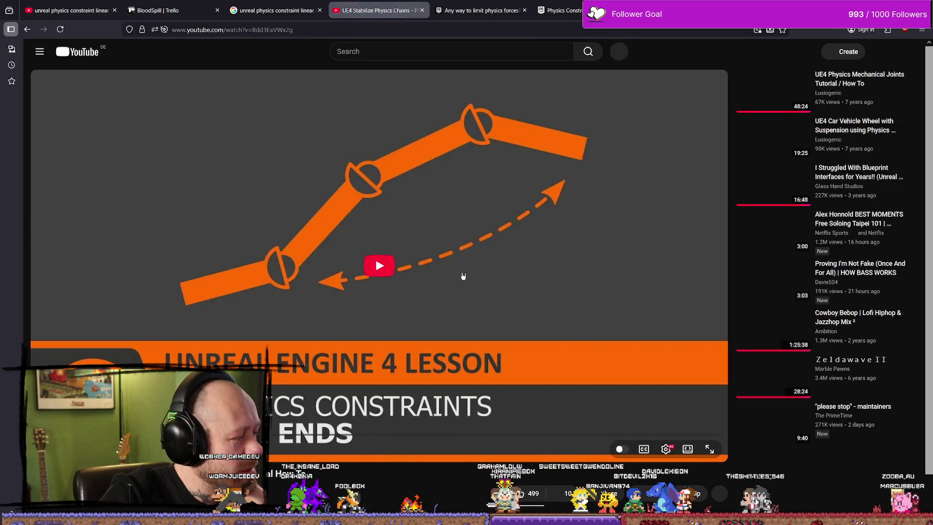
click(374, 256)
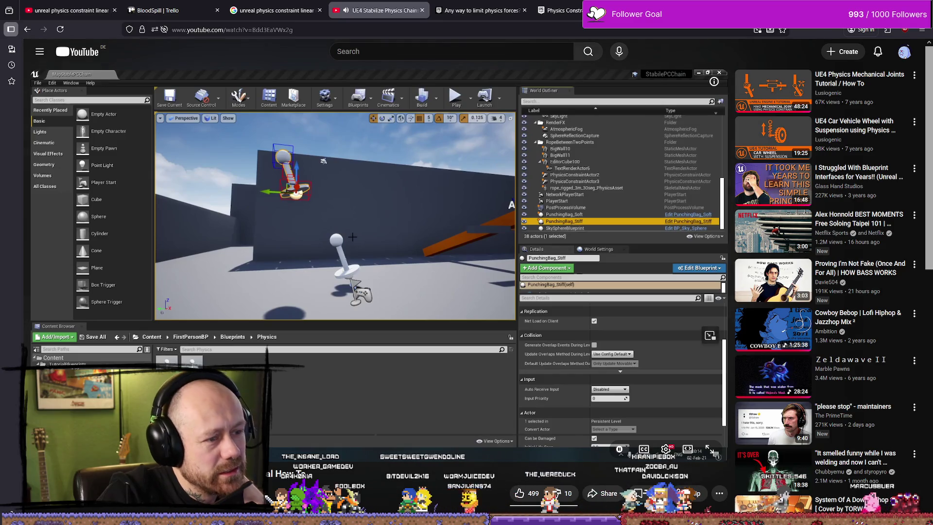
mouse_move(92, 467)
mouse_down()
mouse_move(117, 466)
mouse_move(131, 445)
mouse_move(102, 445)
mouse_move(152, 445)
mouse_up()
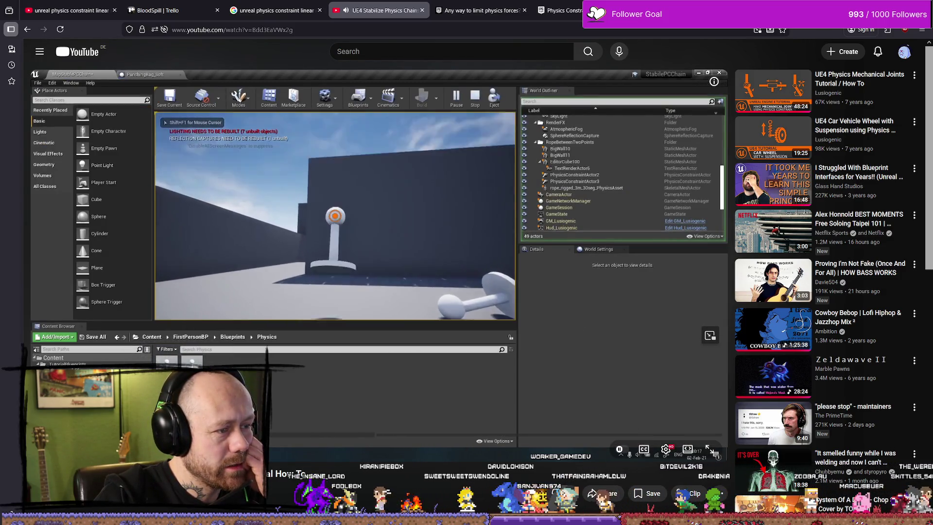
drag(166, 439, 313, 439)
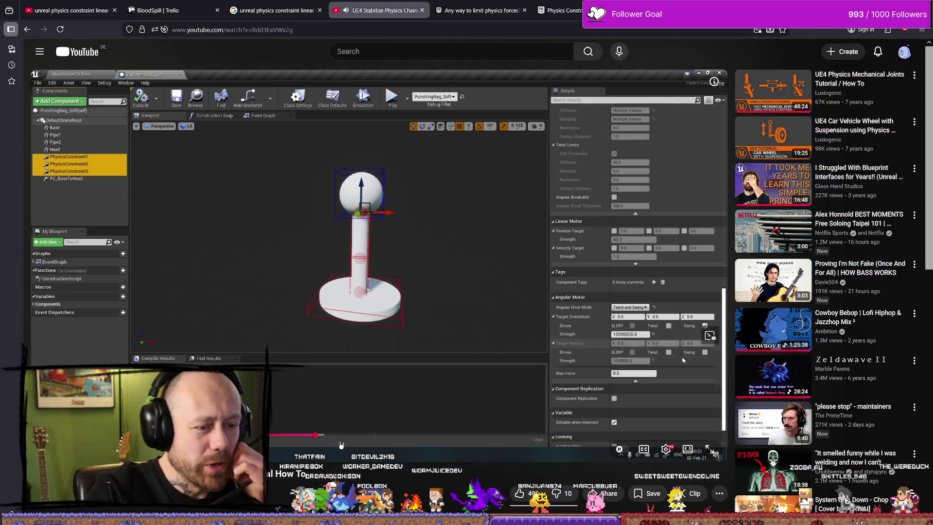
Step: Pause on the angular motor settings, rewind, then watch at 2x speed toward the level editor part
click(456, 366)
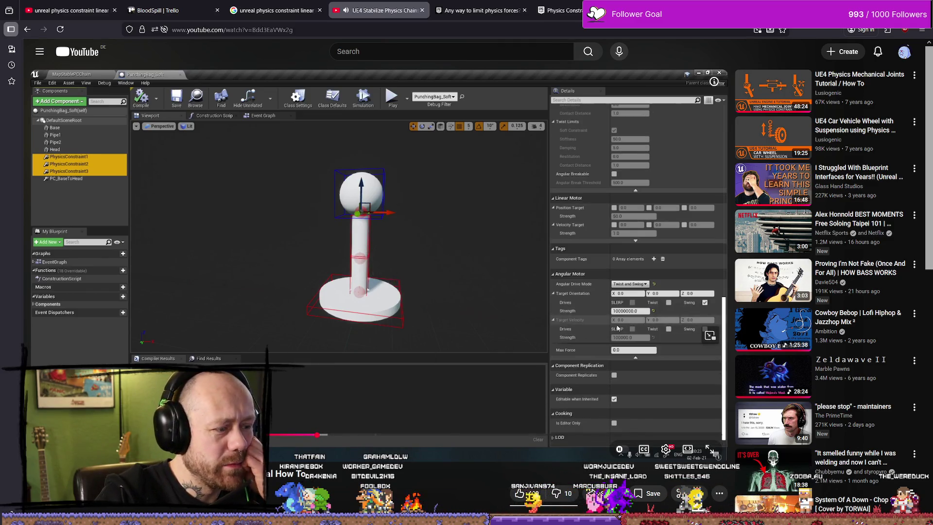
mouse_move(317, 435)
mouse_down()
mouse_move(292, 438)
mouse_move(304, 436)
mouse_up()
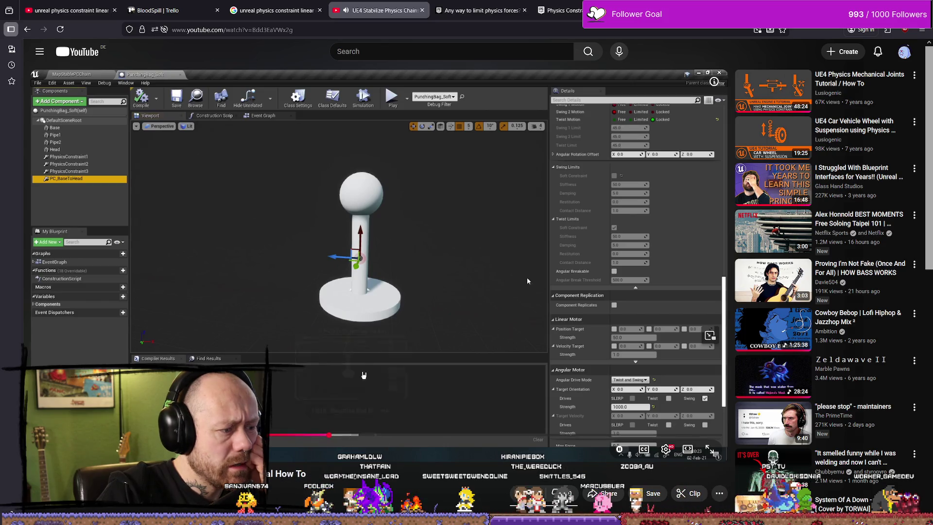
click(364, 369)
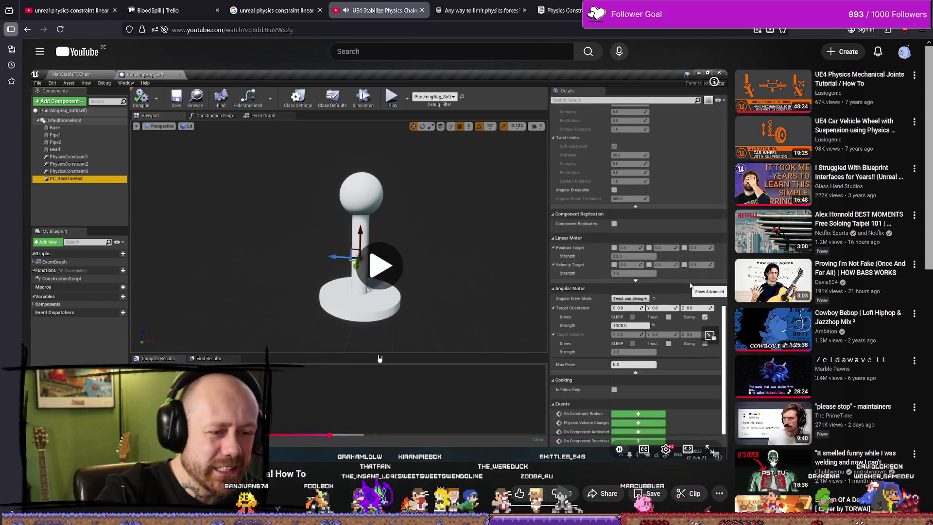
drag(370, 366, 379, 359)
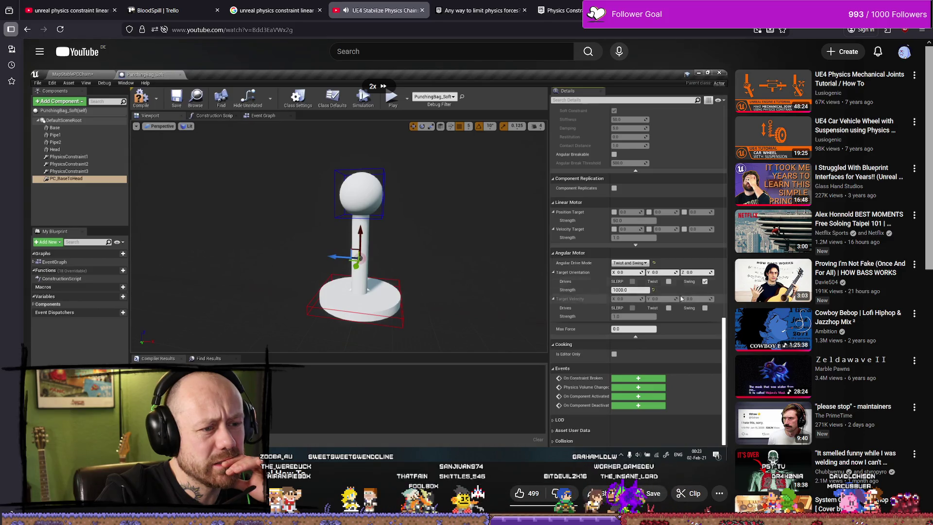
drag(380, 359, 382, 359)
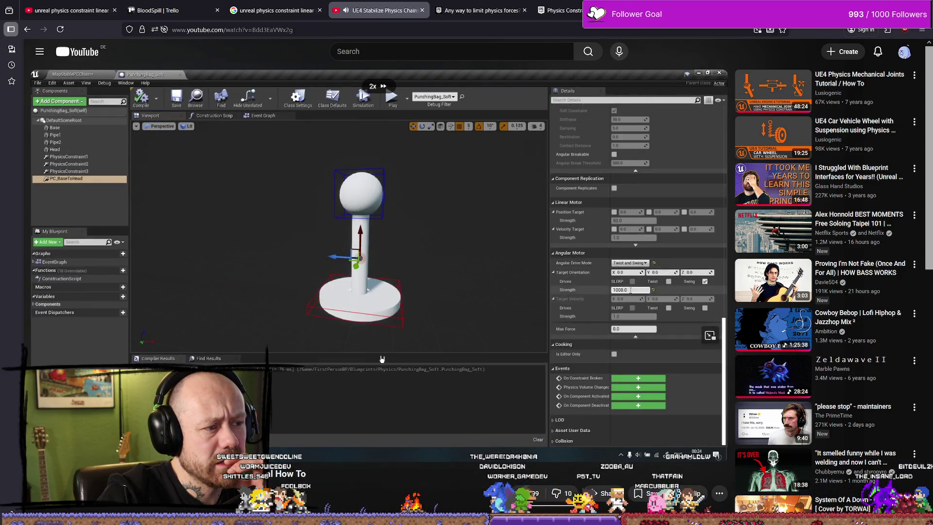
Step: Read the Unreal Community Wiki article on runtime physics constraints
key(alt+Left)
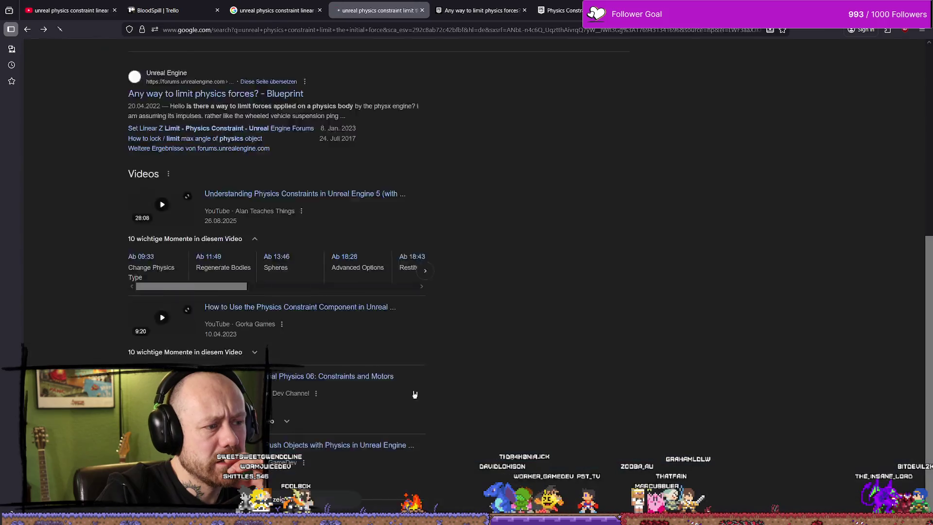
scroll(491, 312, down, 10)
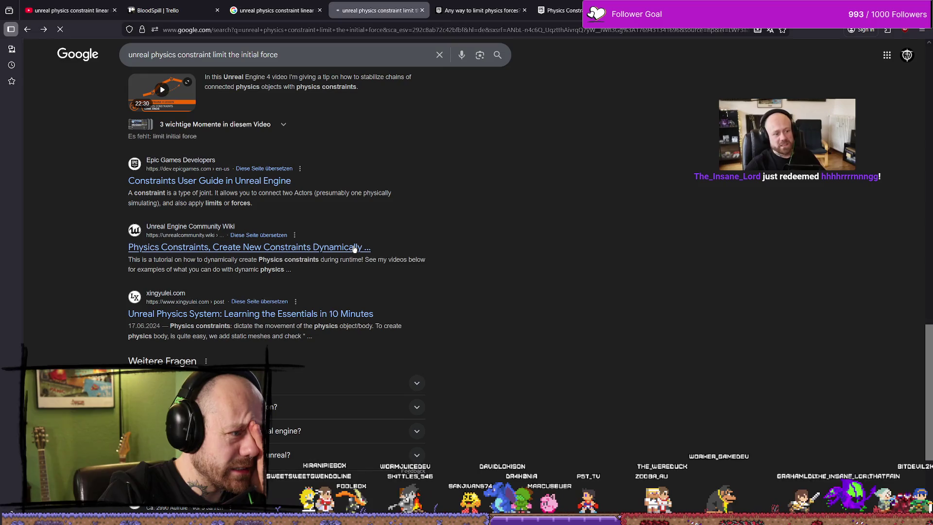
scroll(393, 231, down, 15)
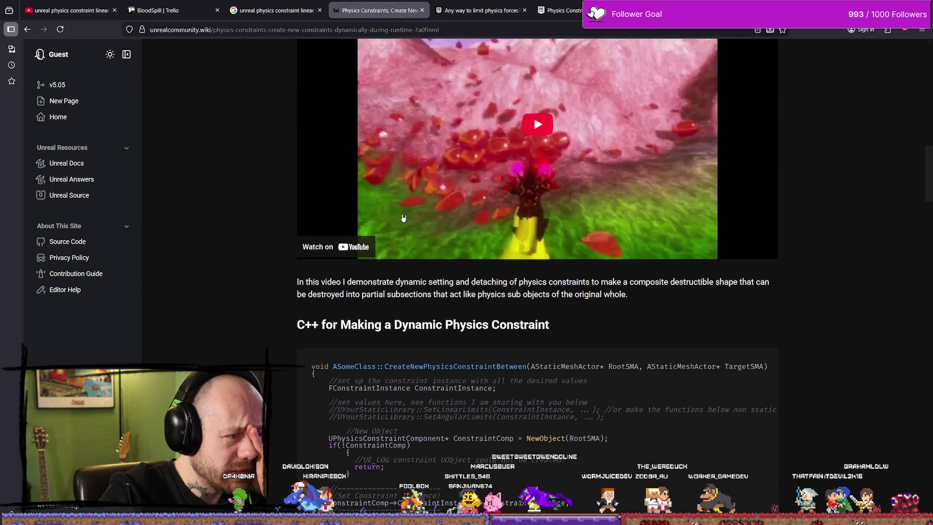
scroll(403, 218, down, 3)
scroll(403, 218, down, 12)
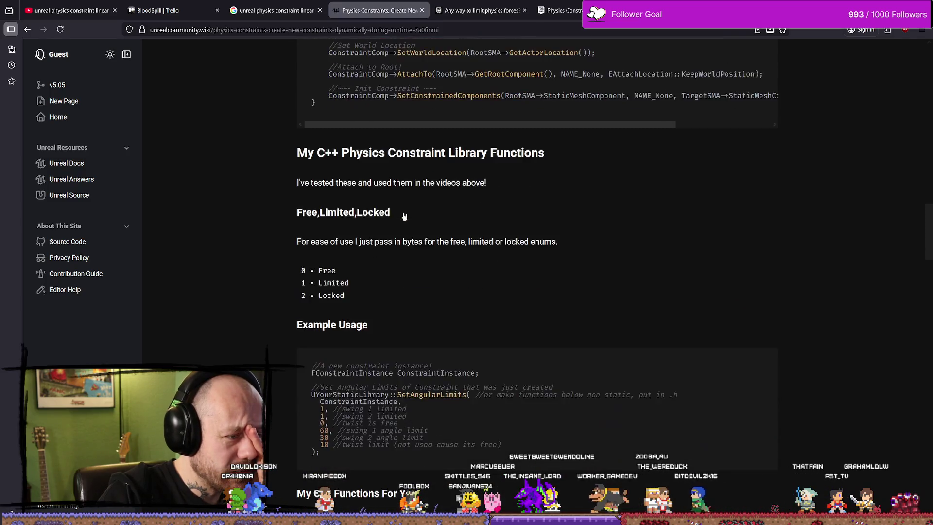
scroll(404, 212, down, 20)
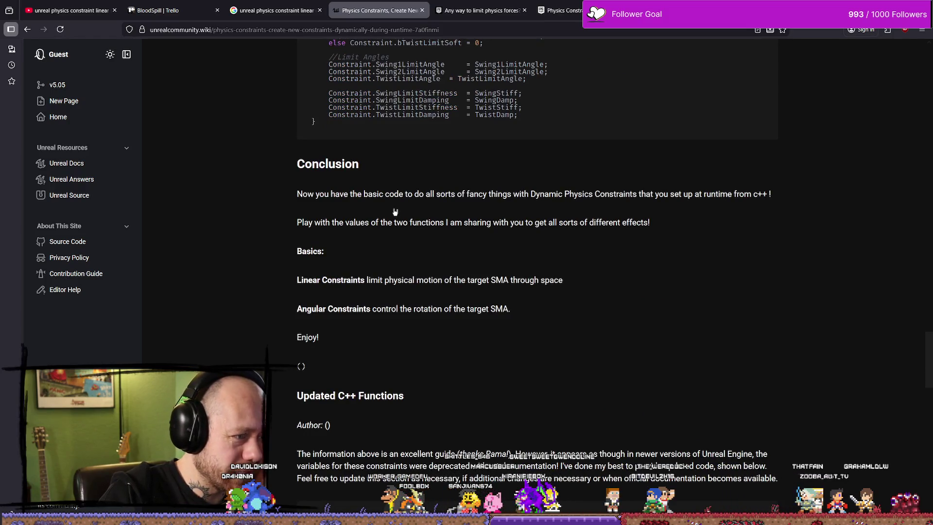
scroll(395, 212, down, 5)
scroll(399, 203, up, 3)
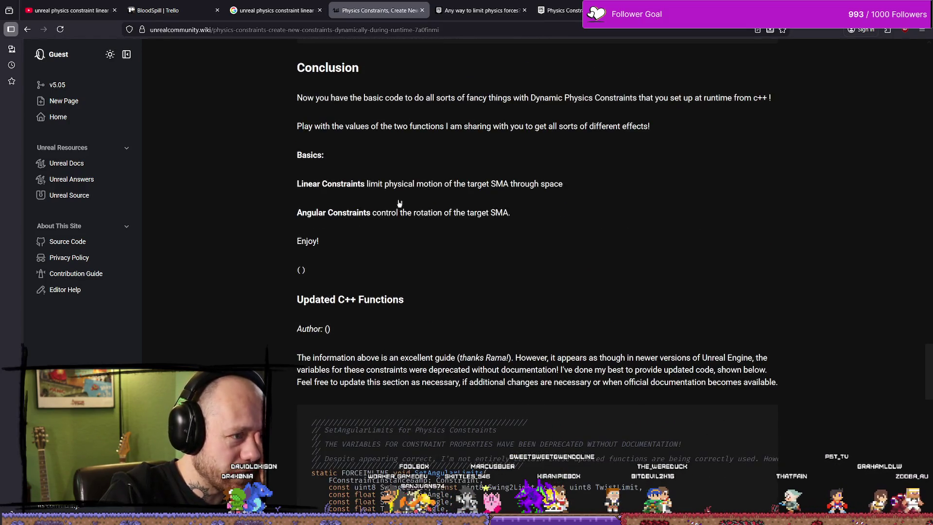
Step: Switch through the forum and wiki tabs to the linear and angular motor results
click(480, 11)
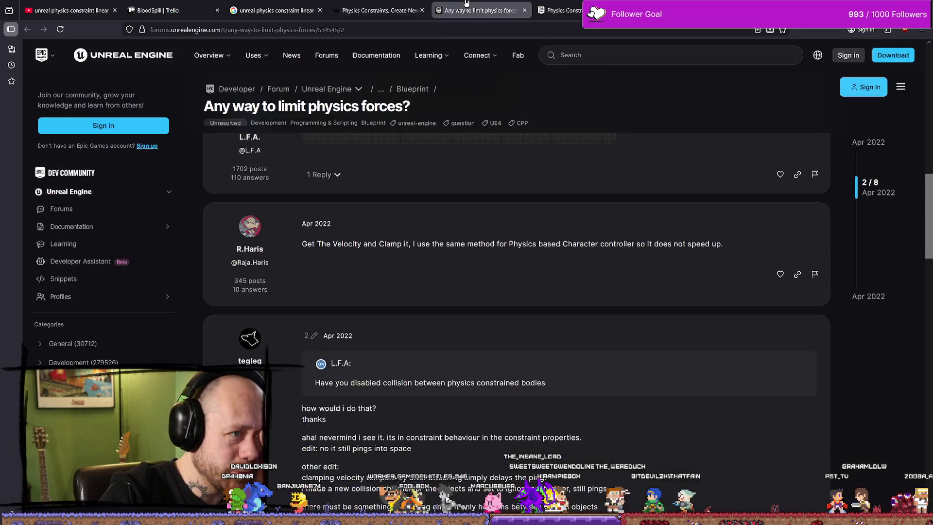
click(418, 4)
click(311, 4)
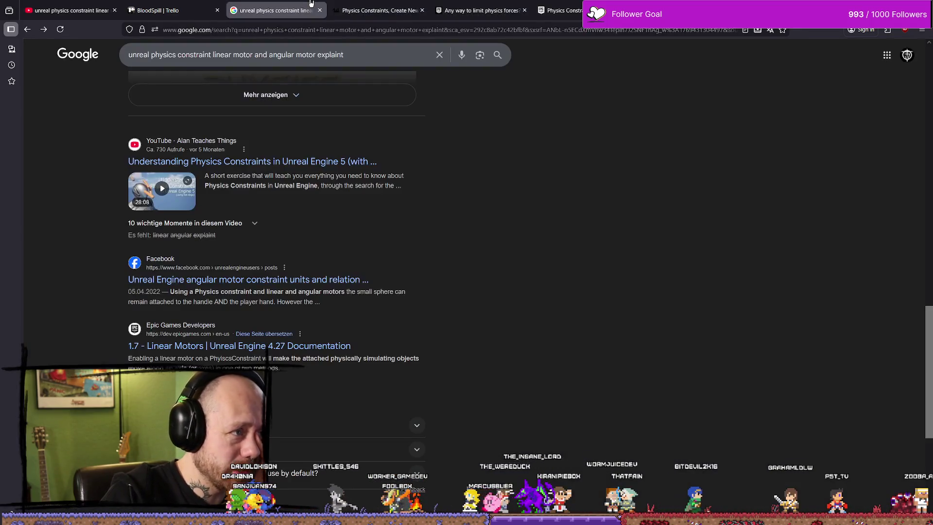